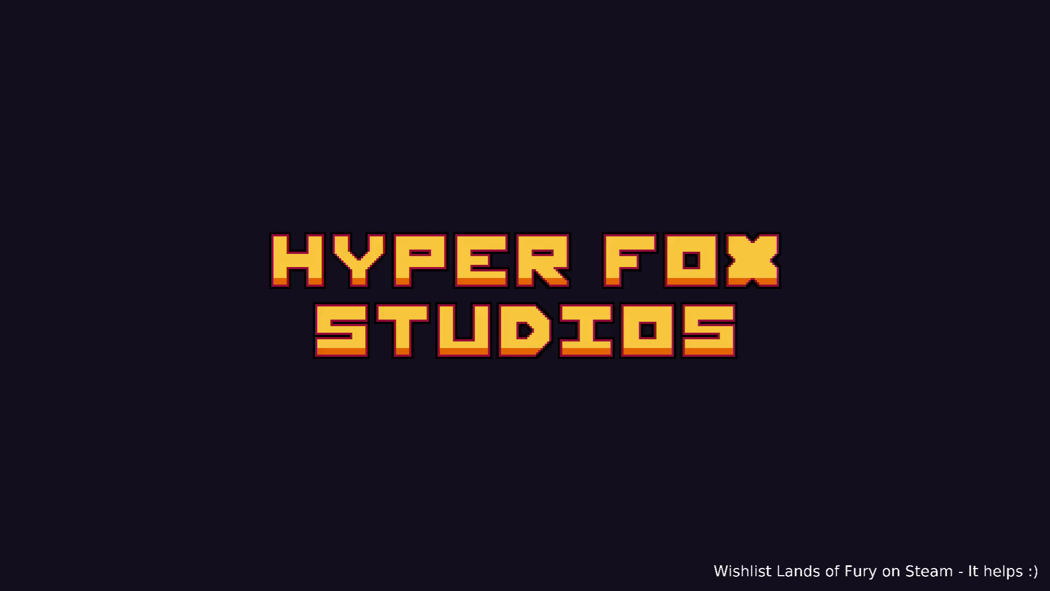
Step: Skip the intro, load into The Glade and dismiss the developer console
{"action": "key", "text": "Return"}
{"action": "key", "text": "Return"}
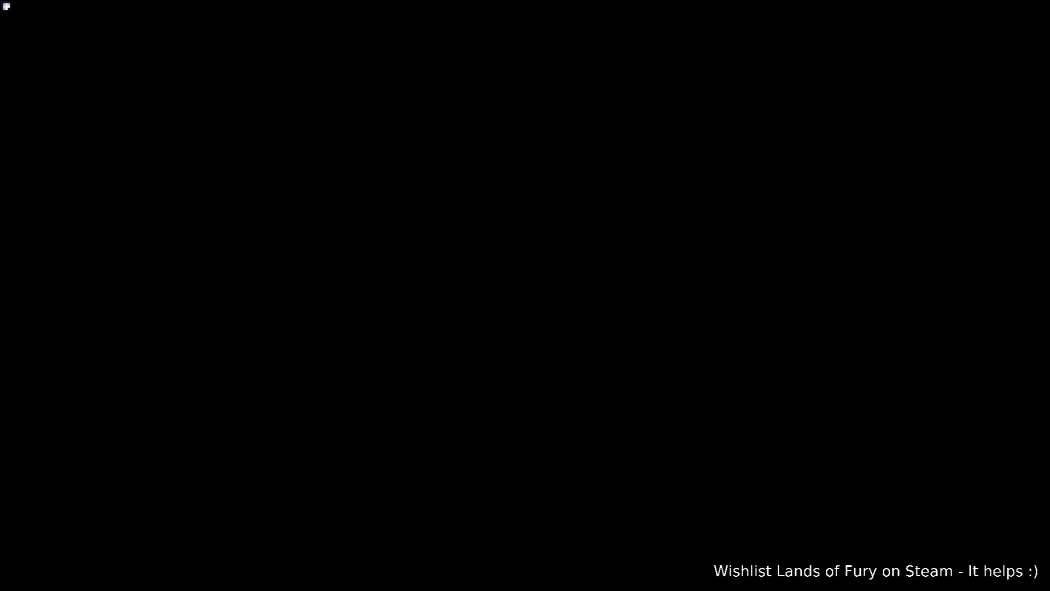
{"action": "type", "text": "Play"}
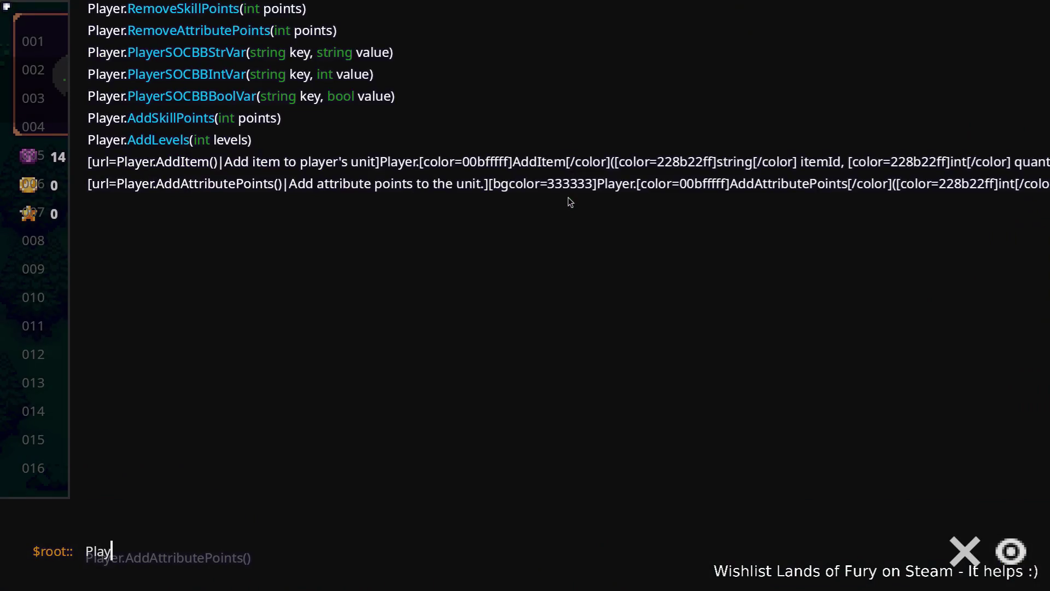
{"action": "key", "text": "Escape"}
Step: Equip the bow (slot 2), walk right and fire three arrows at enemies
{"action": "key", "text": "2"}
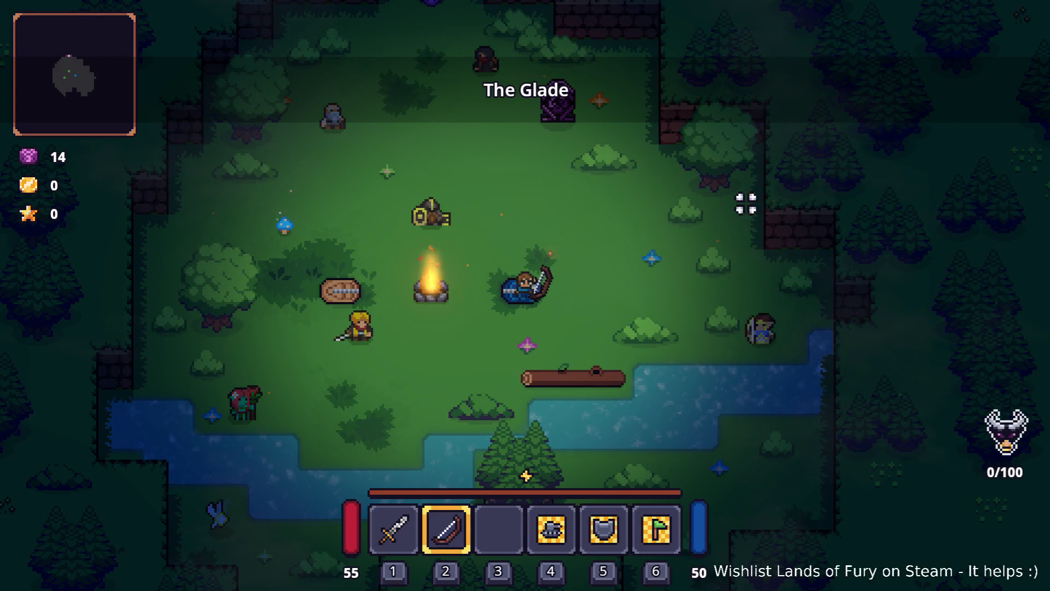
{"action": "key", "text": "d"}
{"action": "left_click", "coordinate": [756, 225]}
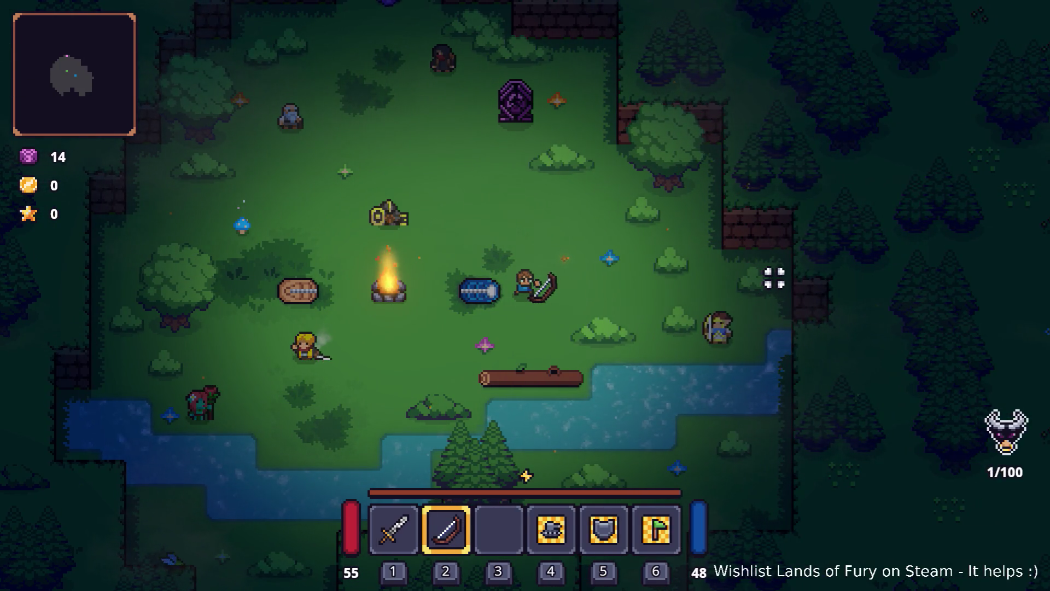
{"action": "left_click", "coordinate": [790, 287]}
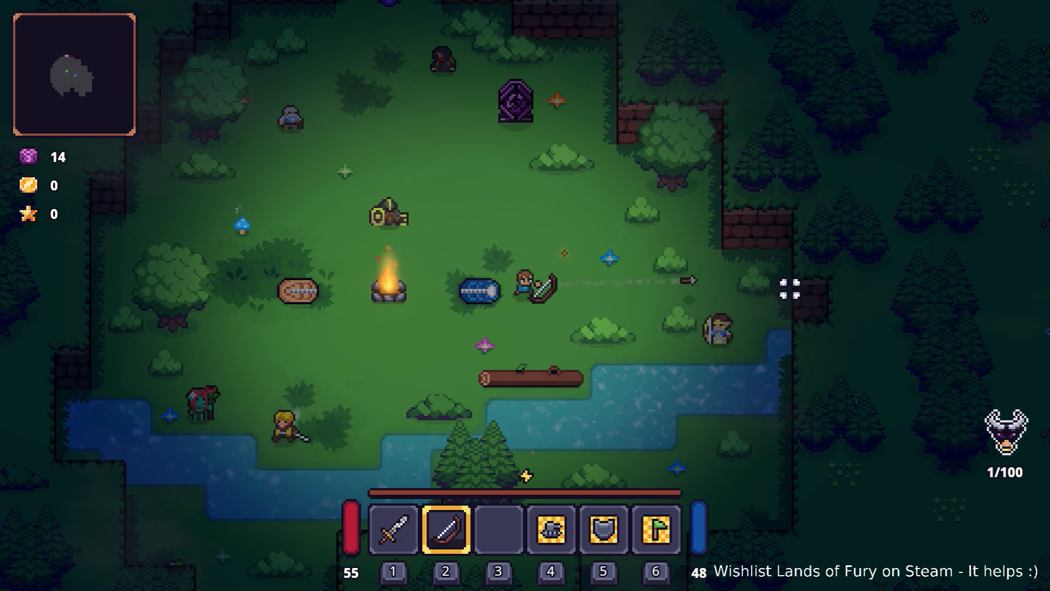
{"action": "left_click", "coordinate": [789, 289]}
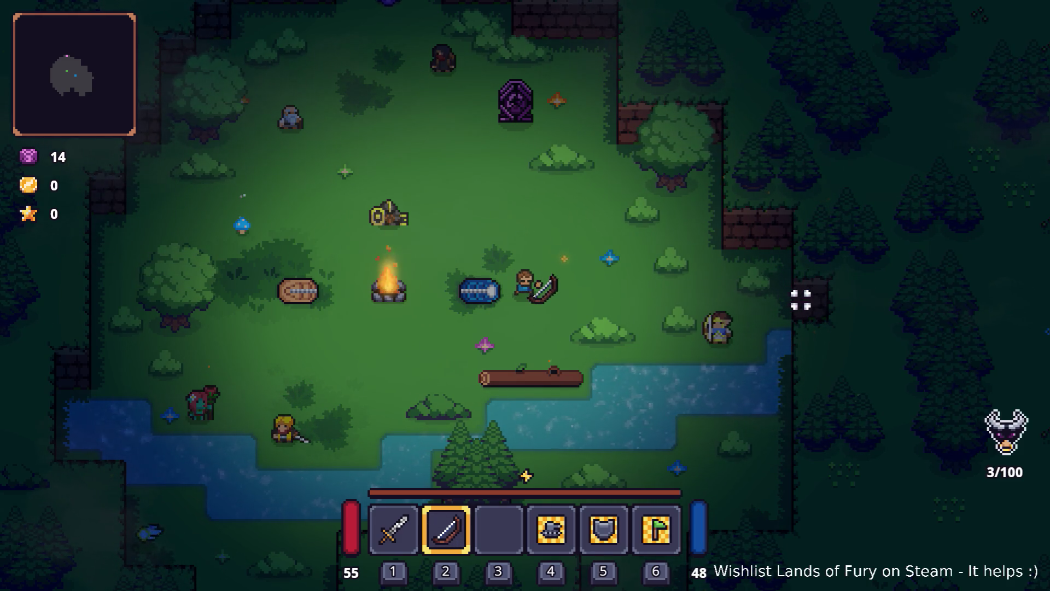
{"action": "key", "text": "grave"}
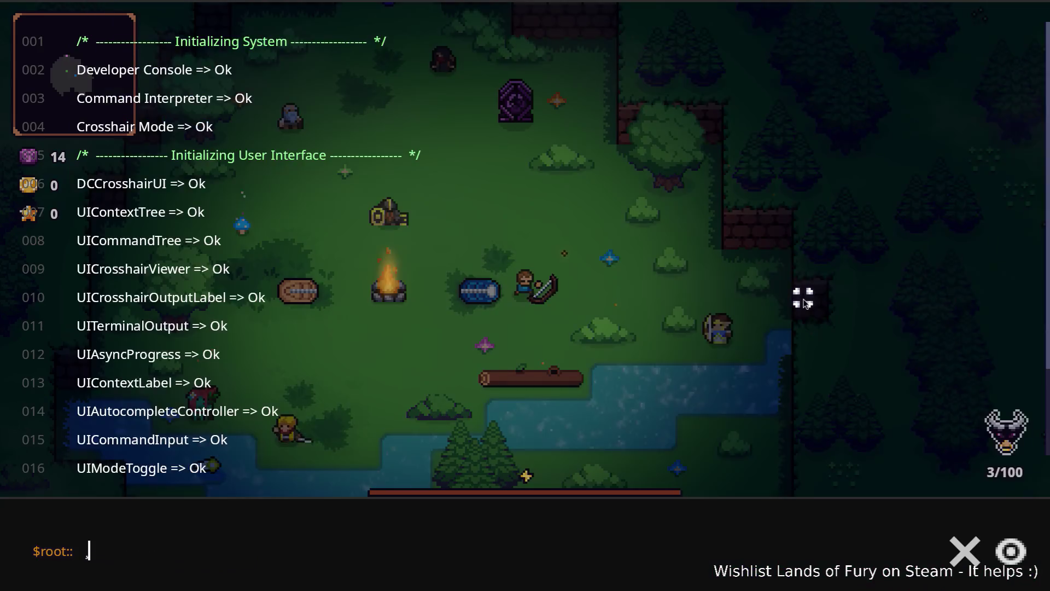
Step: Run Player.AddItem(poison_bow,1) in the developer console
{"action": "type", "text": "Playdr."}
{"action": "key", "text": "BackSpace"}
{"action": "key", "text": "BackSpace"}
{"action": "key", "text": "BackSpace"}
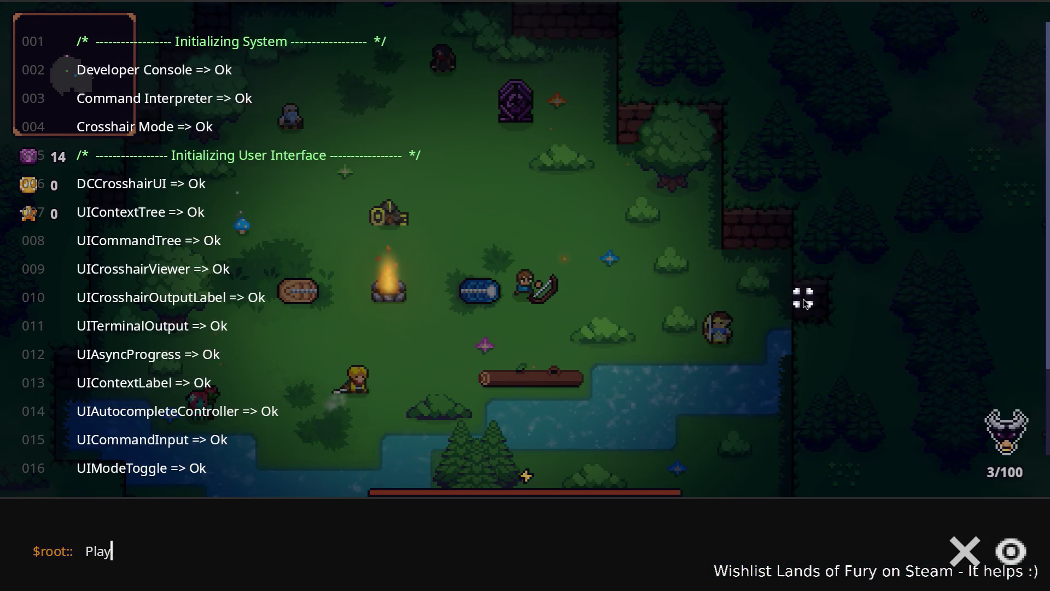
{"action": "type", "text": "er.AddItem(poison_bowm"}
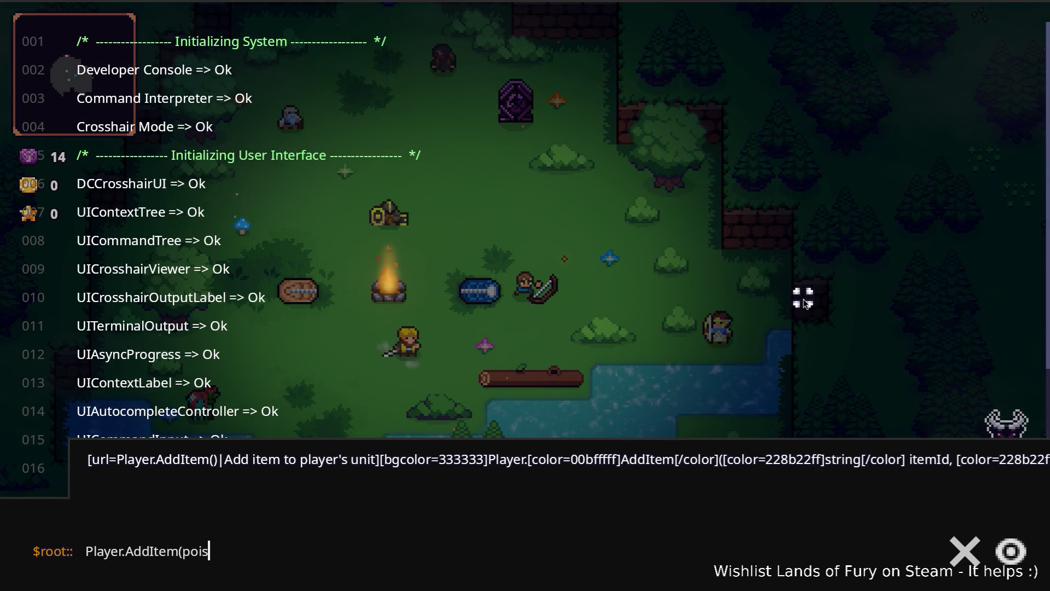
{"action": "key", "text": "BackSpace"}
{"action": "type", "text": ")"}
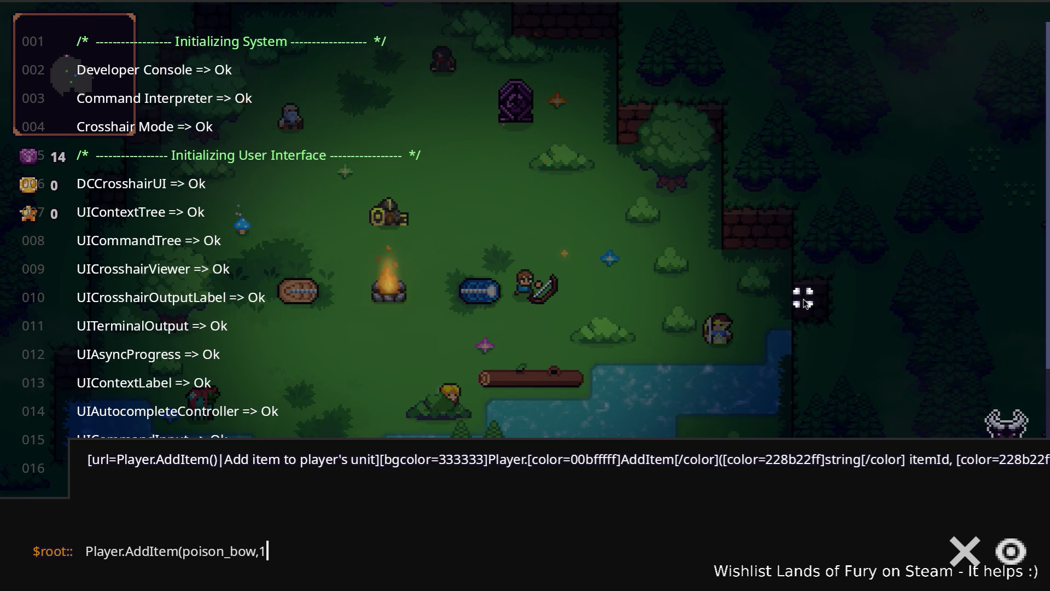
{"action": "key", "text": "Return"}
Step: Fire poison arrows at enemies, compare against the regular bow, then stop the game
{"action": "left_click", "coordinate": [803, 297]}
{"action": "key", "text": "w+d"}
{"action": "left_click", "coordinate": [753, 291]}
{"action": "left_click", "coordinate": [757, 298]}
{"action": "key", "text": "2"}
{"action": "left_click", "coordinate": [737, 297]}
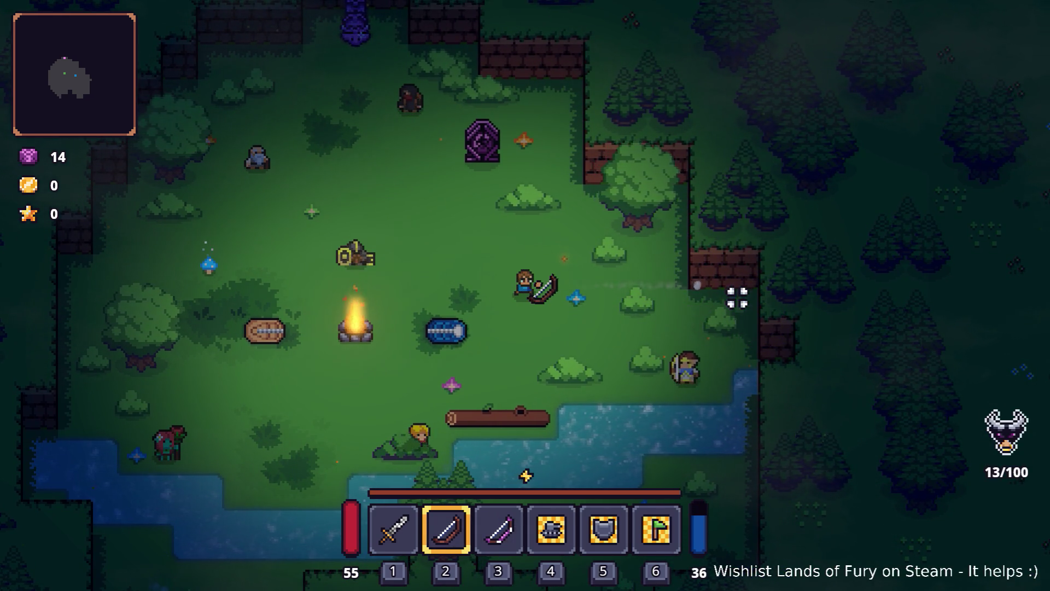
{"action": "key", "text": "3"}
{"action": "left_click", "coordinate": [737, 297]}
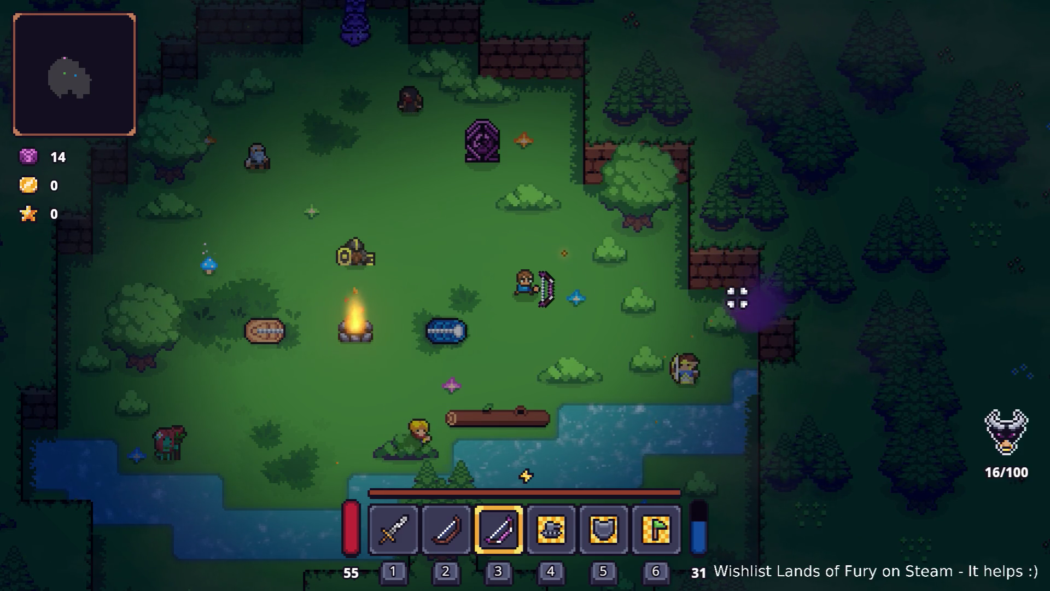
{"action": "key", "text": "F8"}
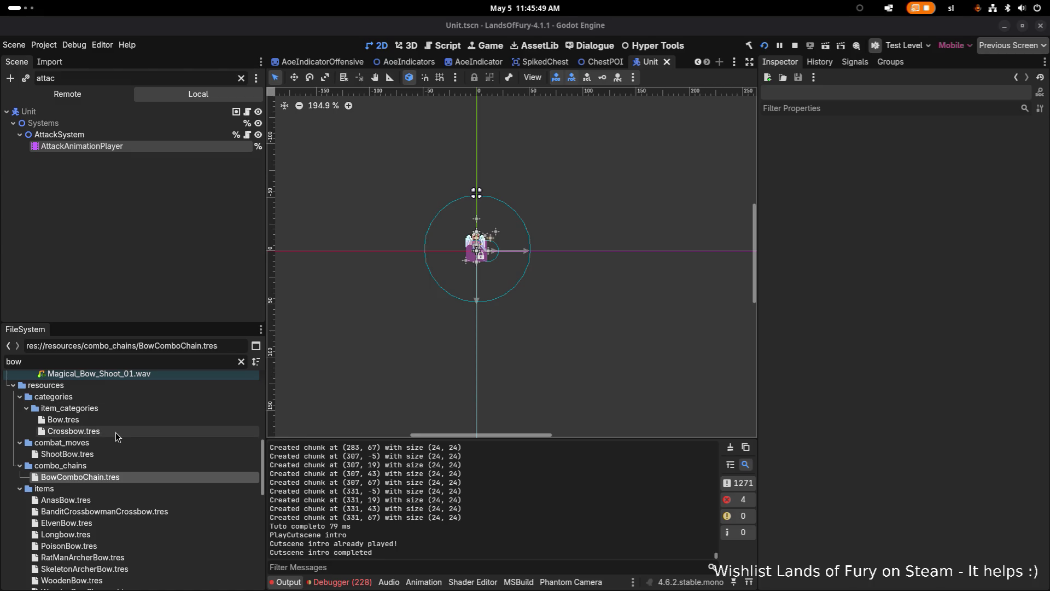
Step: Filter FileSystem for poisonbo and check PoisonBow.tres's Sprite Rotation Offset
{"action": "left_click", "coordinate": [153, 363]}
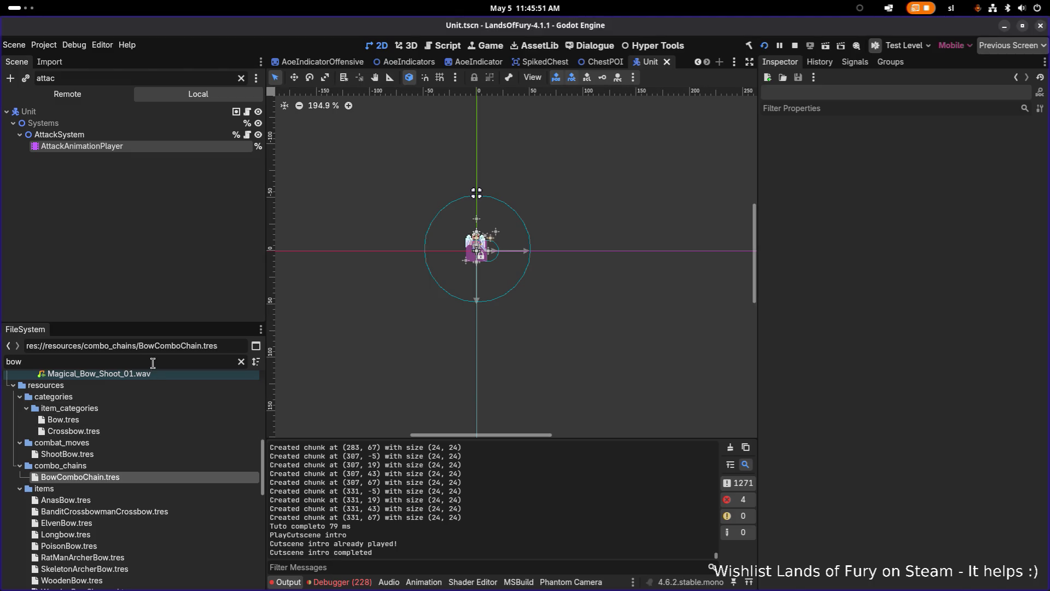
{"action": "key", "text": "ctrl+a"}
{"action": "type", "text": "poiso"}
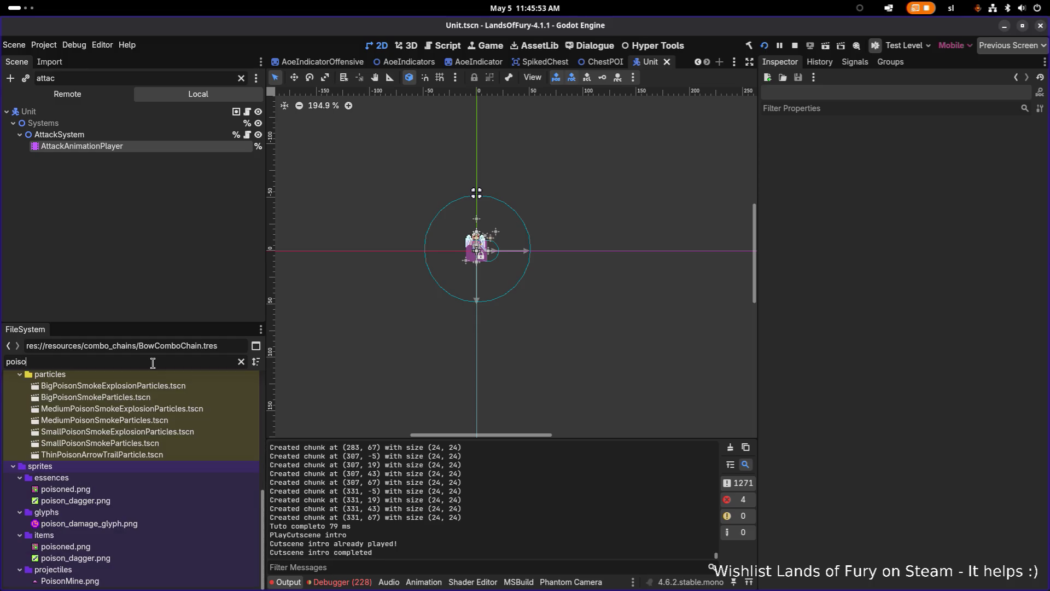
{"action": "type", "text": "nbo"}
{"action": "left_click", "coordinate": [149, 425]}
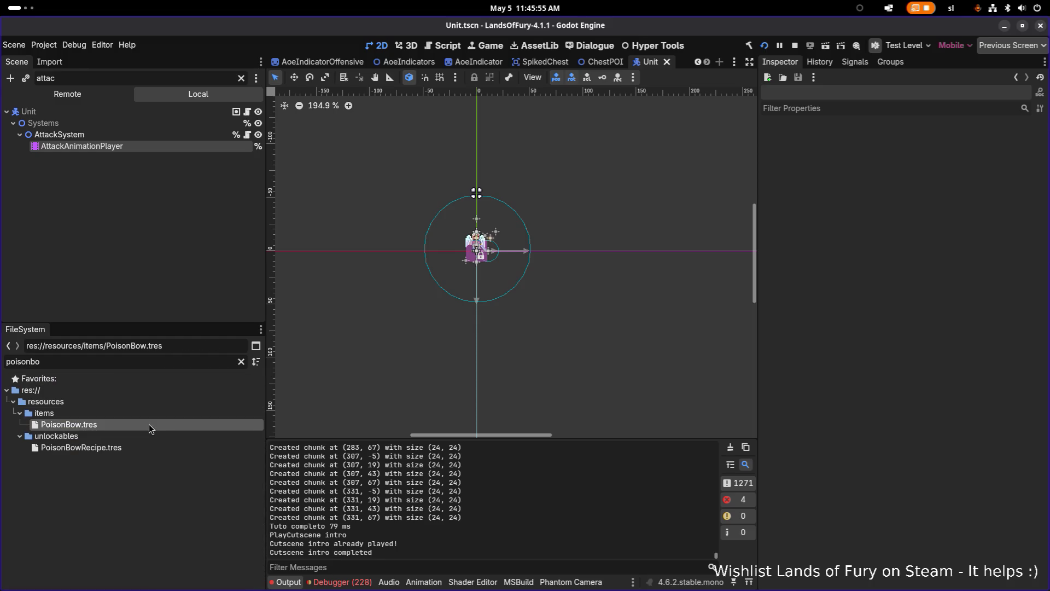
{"action": "scroll", "coordinate": [994, 395], "scroll_direction": "down", "scroll_amount": 5}
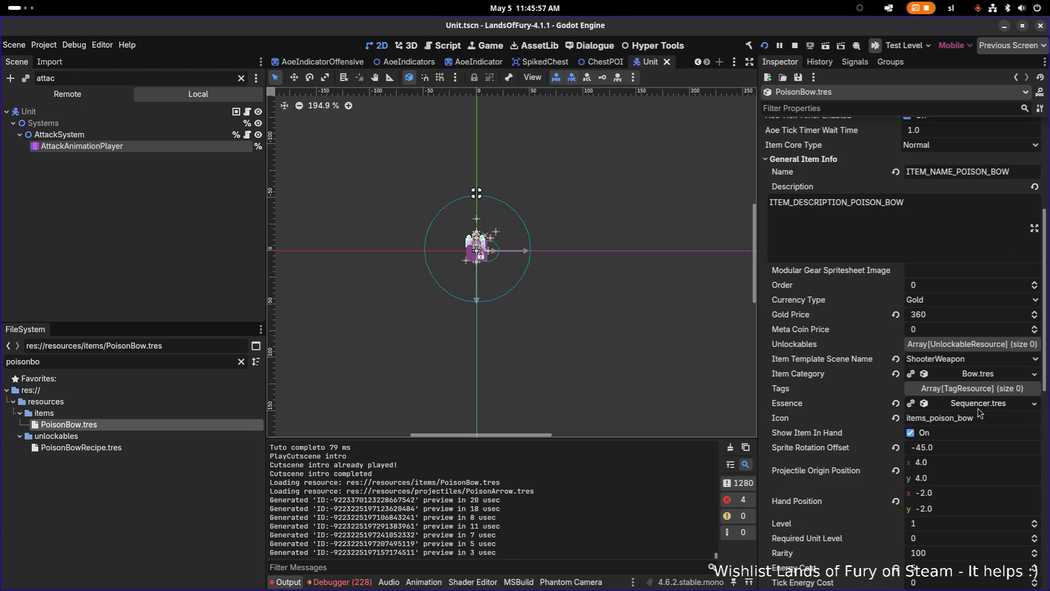
{"action": "left_click", "coordinate": [971, 449]}
Step: Set WoodenBow.tres Sprite Rotation Offset to -45.0 and save
{"action": "left_click", "coordinate": [166, 364]}
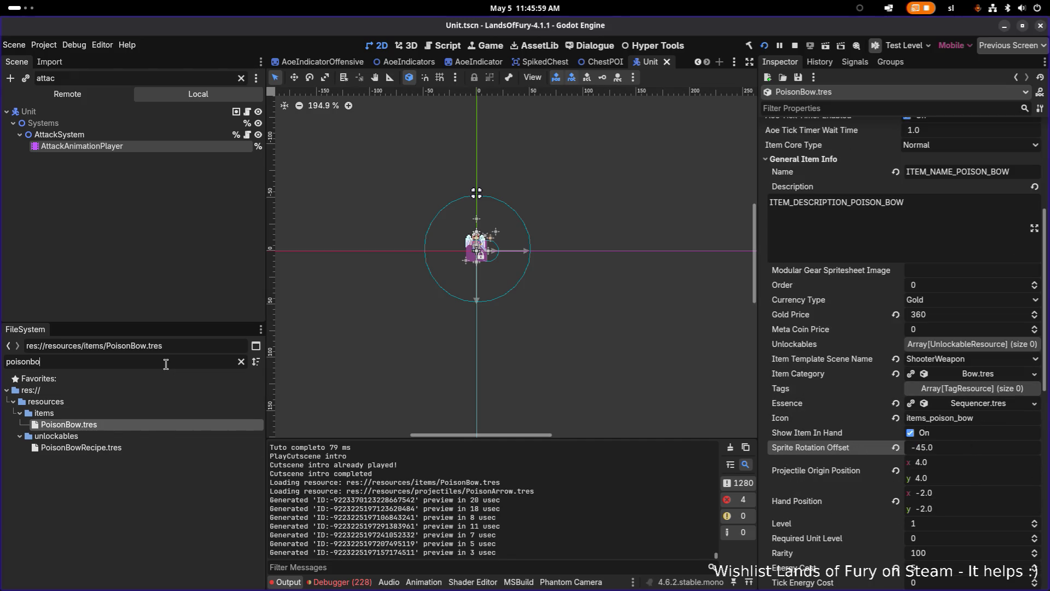
{"action": "type", "text": "bow"}
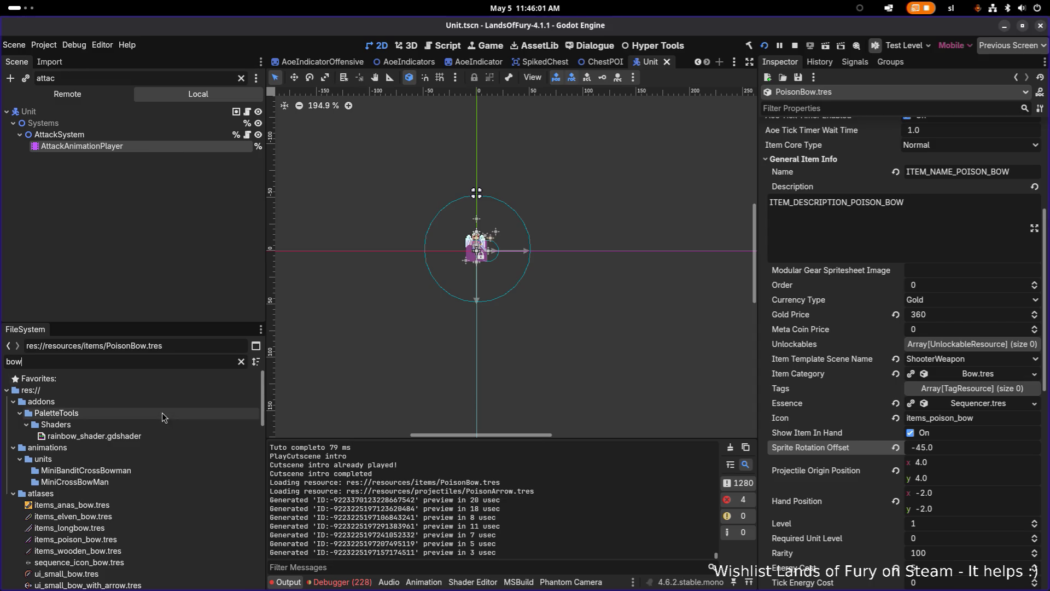
{"action": "key", "text": "ctrl+a"}
{"action": "type", "text": "woodenbo"}
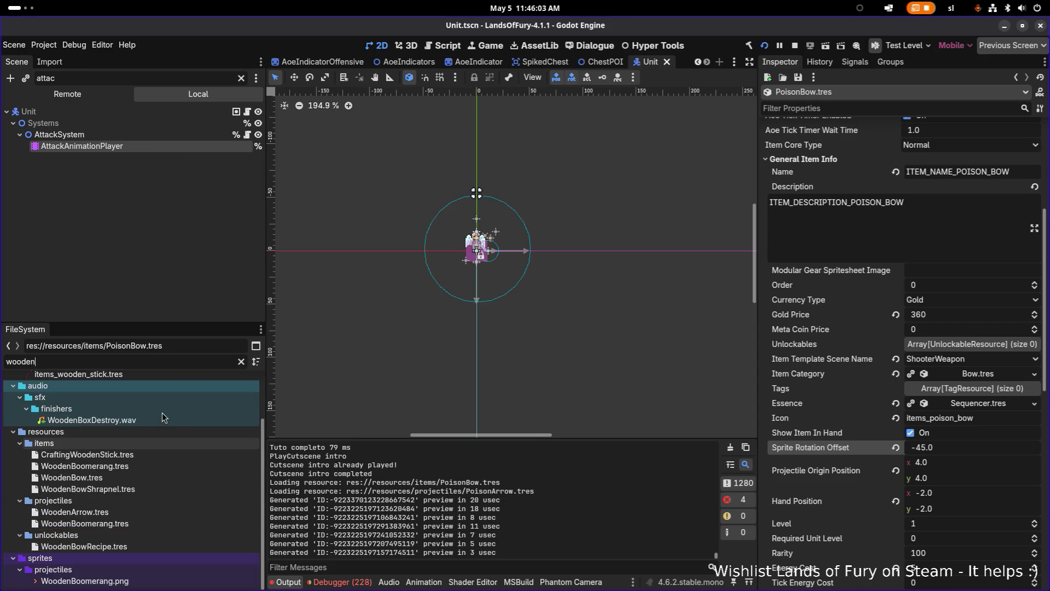
{"action": "left_click", "coordinate": [162, 481]}
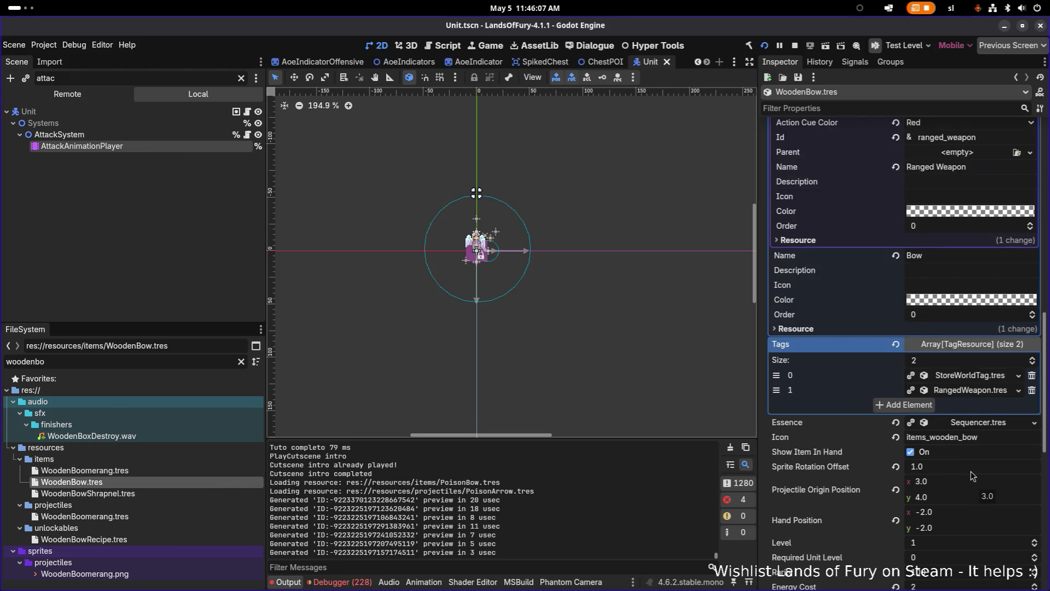
{"action": "type", "text": "-45"}
{"action": "key", "text": "Return"}
{"action": "key", "text": "ctrl+s"}
Step: Filter FileSystem for companjo and open Companjo.tres
{"action": "left_click", "coordinate": [192, 366]}
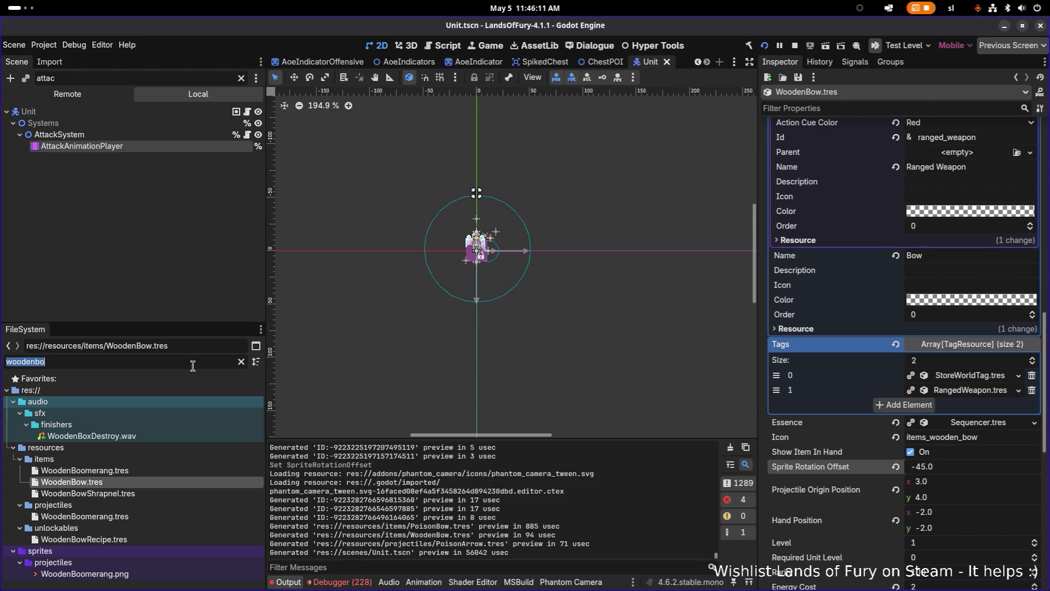
{"action": "type", "text": "companjo"}
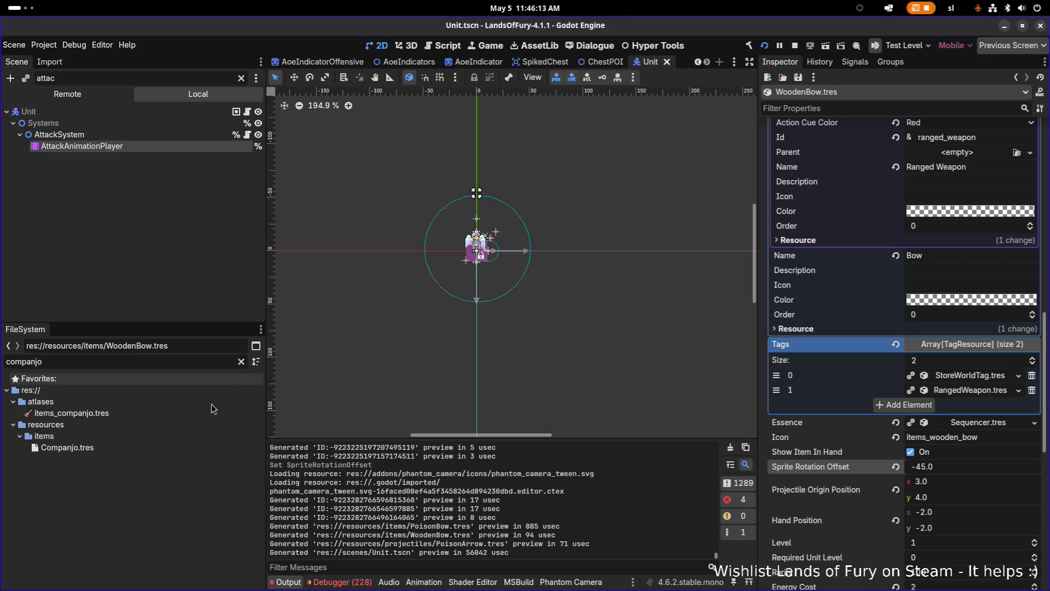
{"action": "left_click", "coordinate": [197, 452]}
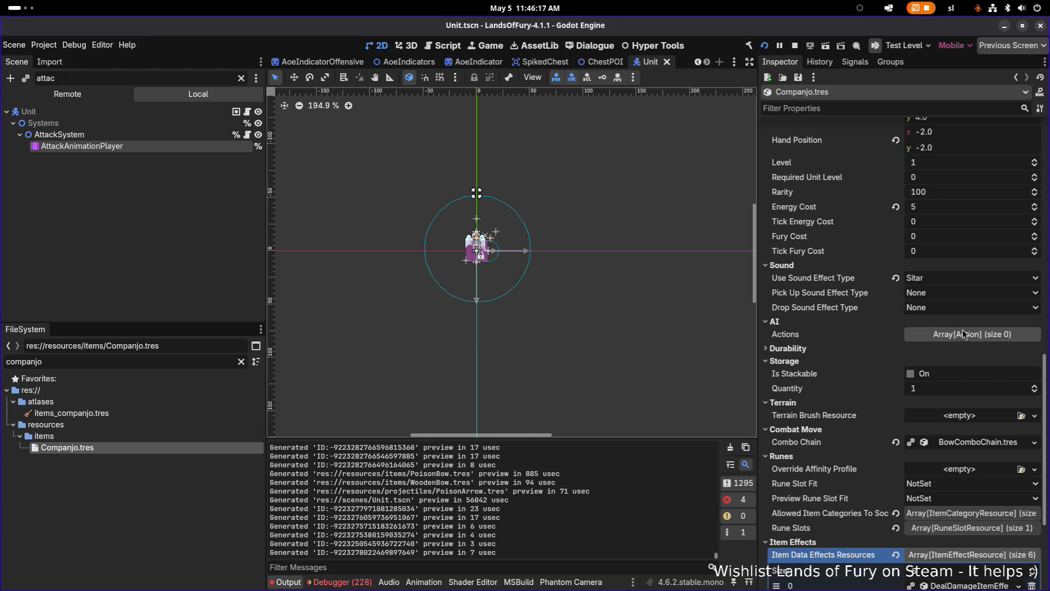
Step: Review Companjo's item effects and confirm Sprite Rotation Offset 0.0
{"action": "scroll", "coordinate": [970, 350], "scroll_direction": "down", "scroll_amount": 5}
{"action": "left_click", "coordinate": [980, 382]}
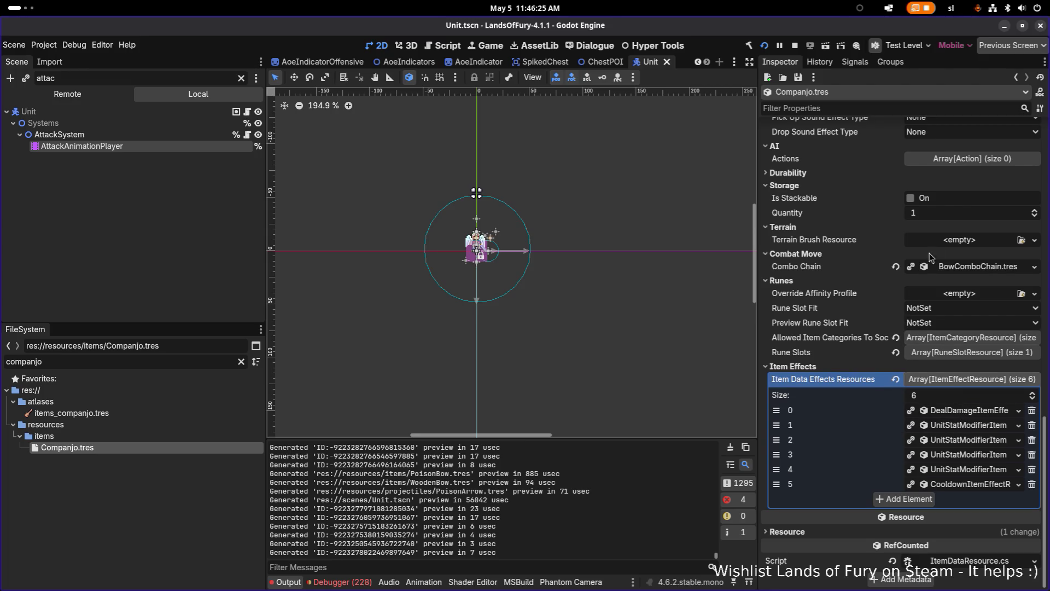
{"action": "scroll", "coordinate": [900, 227], "scroll_direction": "up", "scroll_amount": 5}
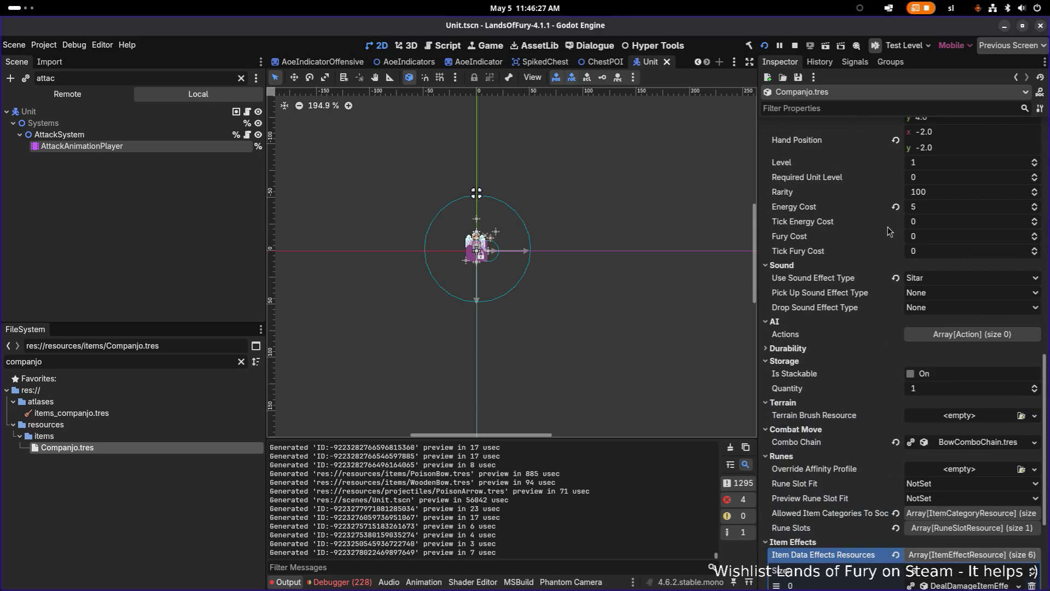
{"action": "scroll", "coordinate": [895, 241], "scroll_direction": "up", "scroll_amount": 8}
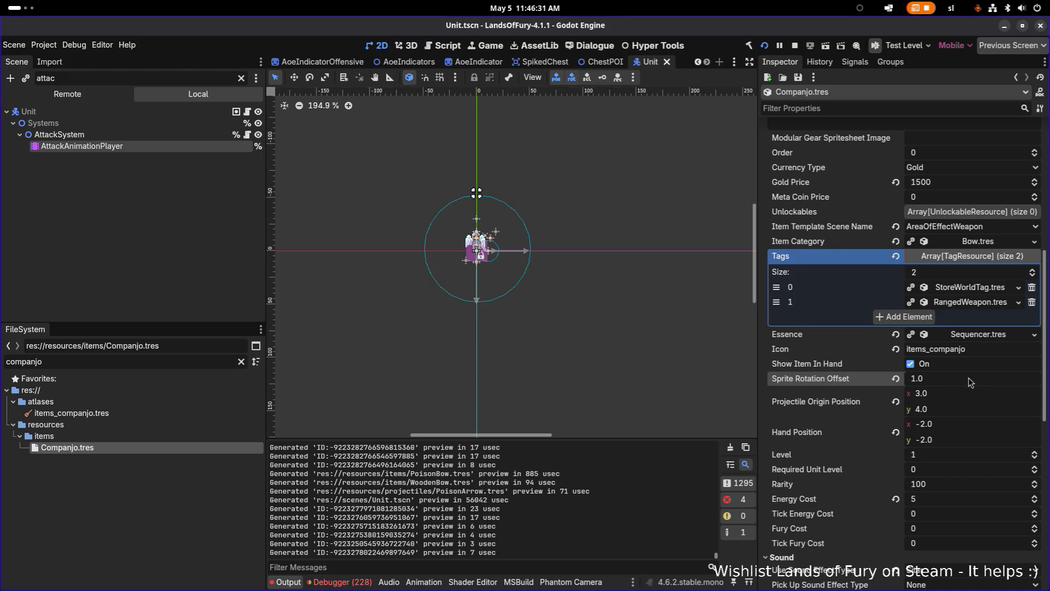
{"action": "type", "text": "0"}
{"action": "key", "text": "Return"}
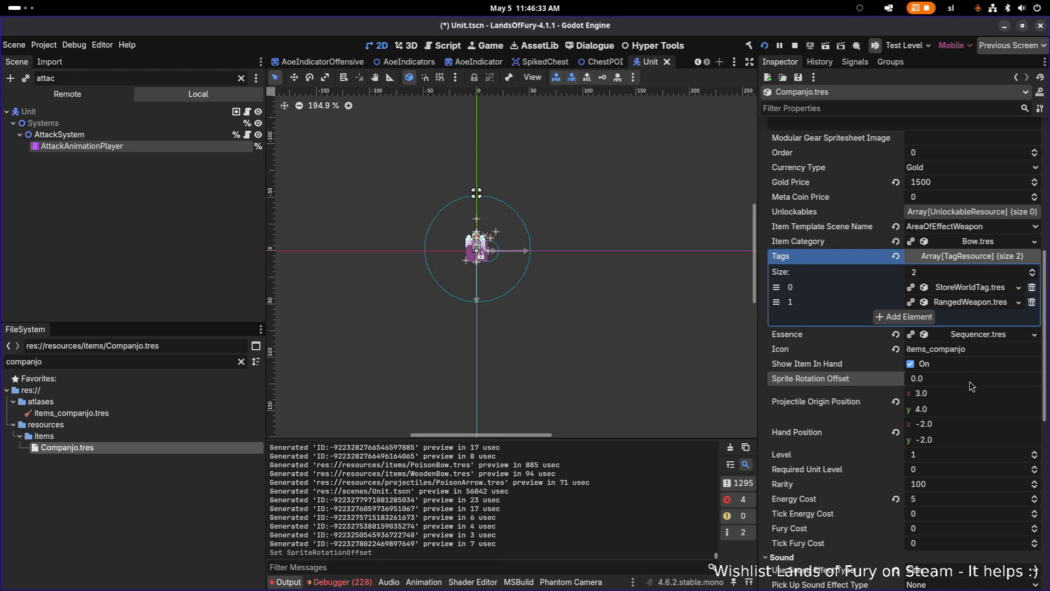
Step: Set Companjo's Hand Position to y 4.0 and x 0, then save
{"action": "left_click", "coordinate": [970, 437]}
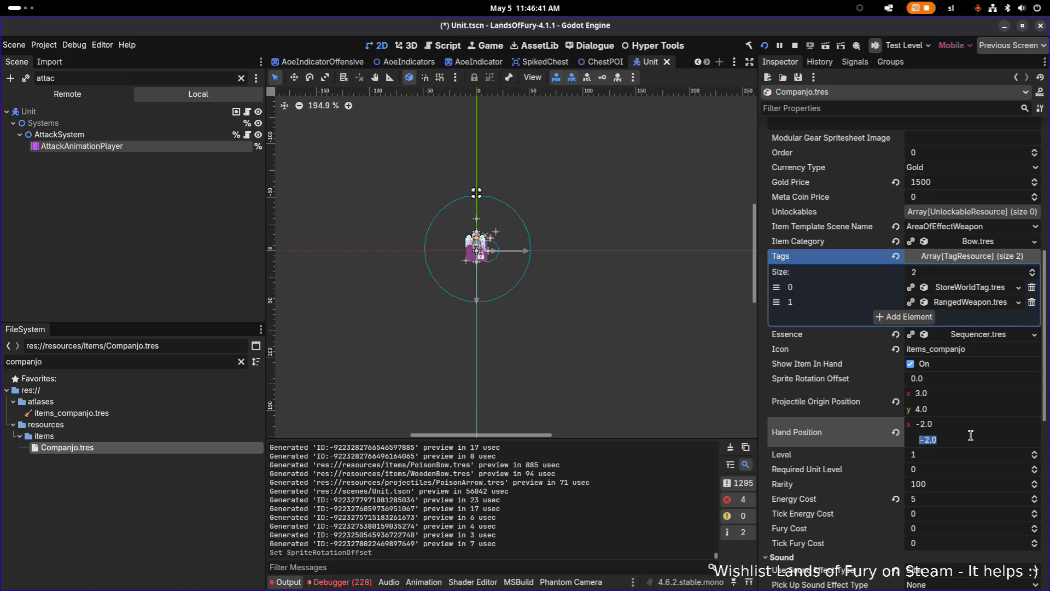
{"action": "type", "text": "4"}
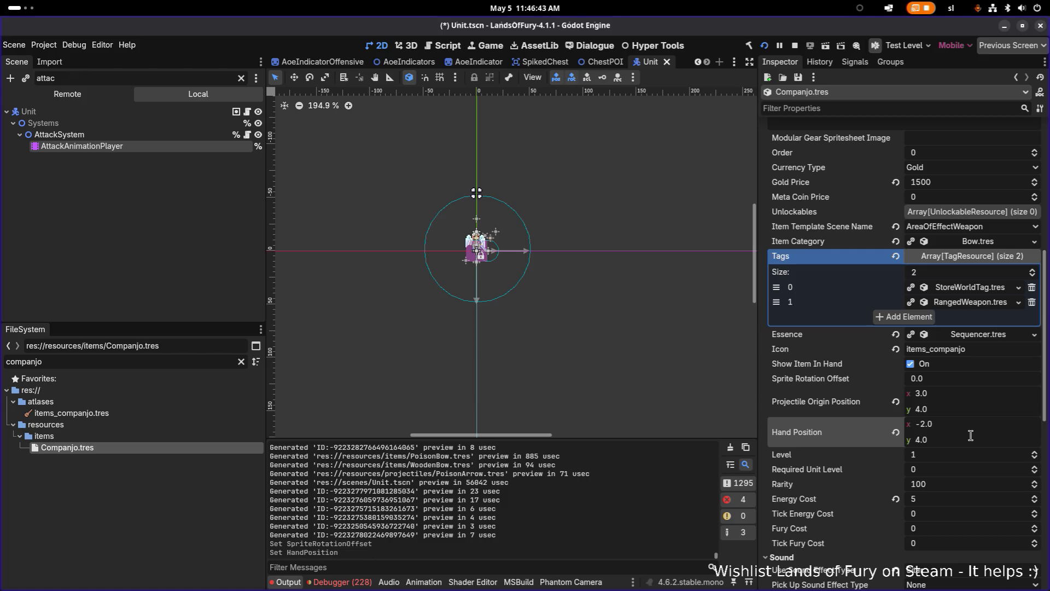
{"action": "key", "text": "Tab"}
{"action": "left_click", "coordinate": [970, 424]}
{"action": "type", "text": "0"}
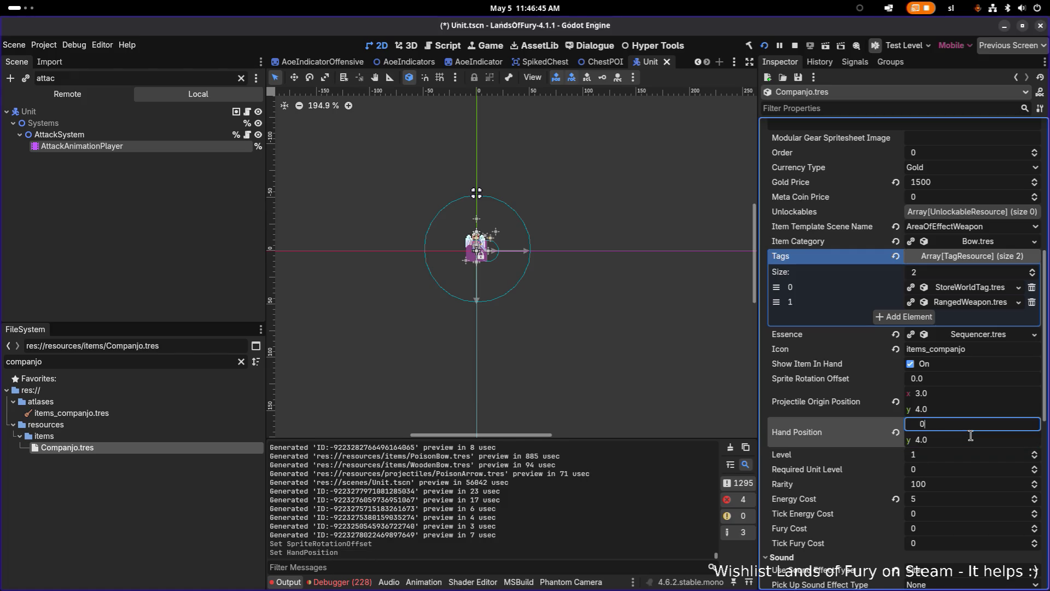
{"action": "key", "text": "ctrl+s"}
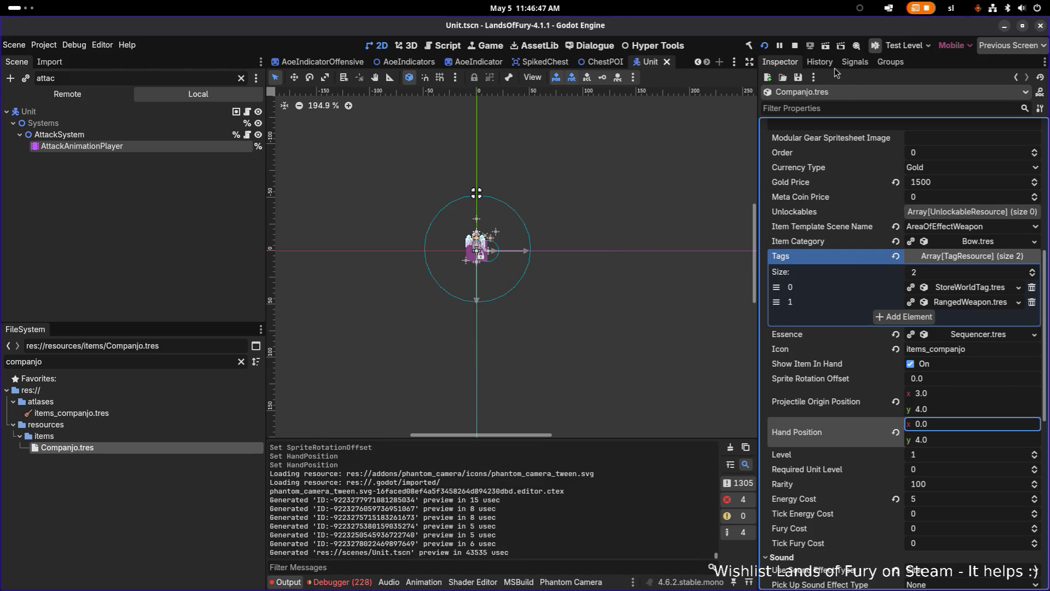
Step: Run the project, move the lute into hotbar slot 3, and walk left
{"action": "left_click", "coordinate": [766, 47]}
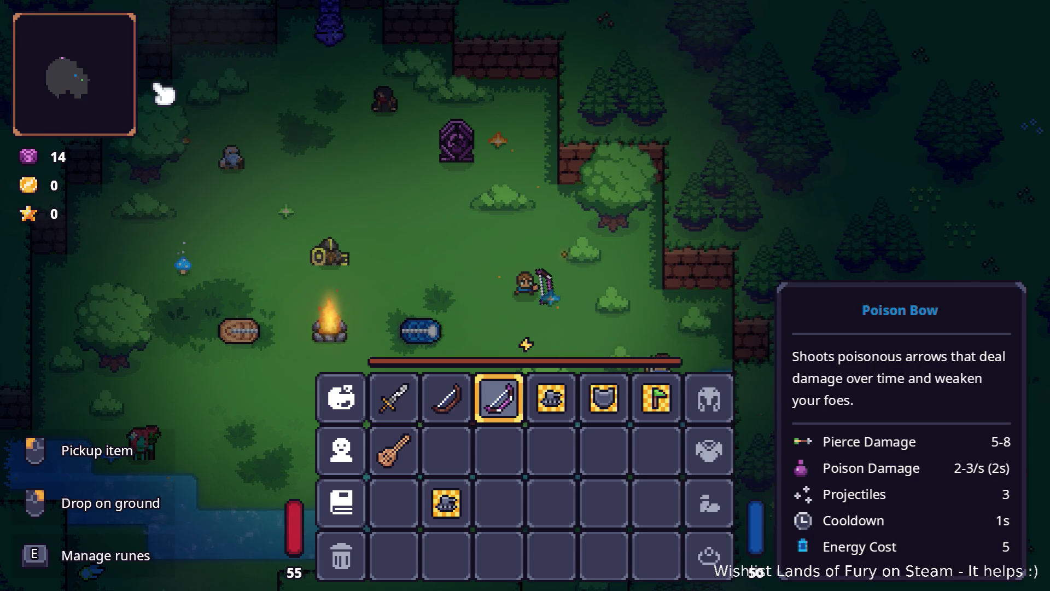
{"action": "mouse_move", "coordinate": [413, 453]}
{"action": "left_click_drag", "start_coordinate": [413, 453], "coordinate": [501, 402]}
{"action": "key", "text": "Tab"}
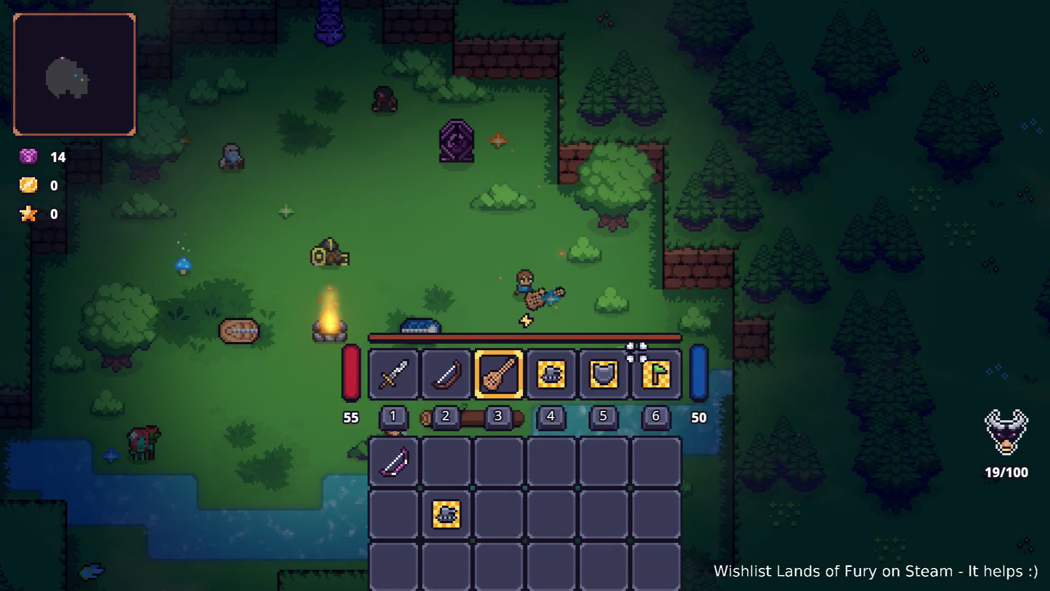
{"action": "key", "text": "w+a"}
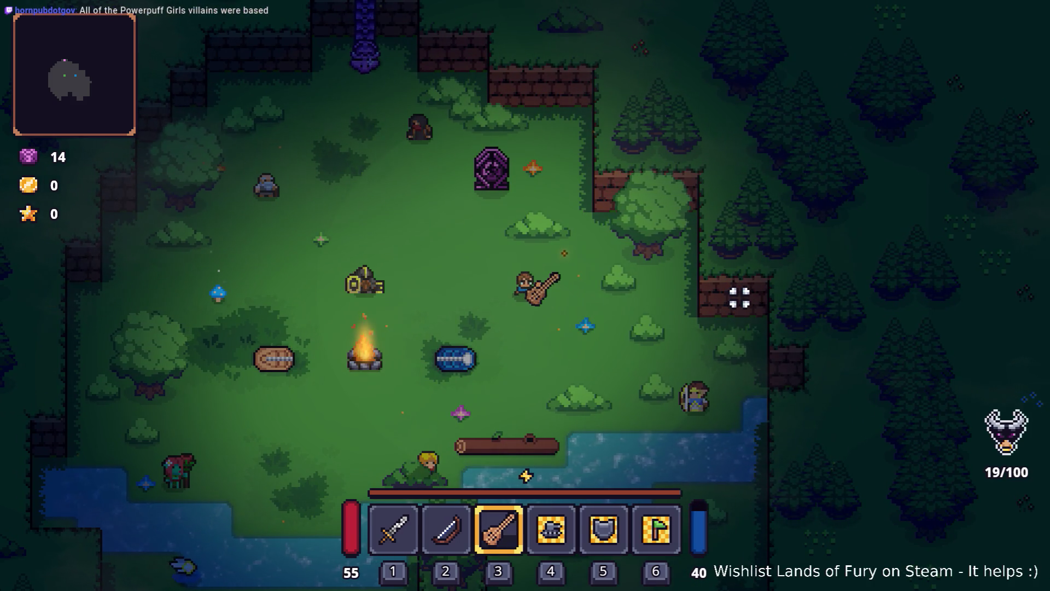
{"action": "key", "text": "a"}
{"action": "key", "text": "a"}
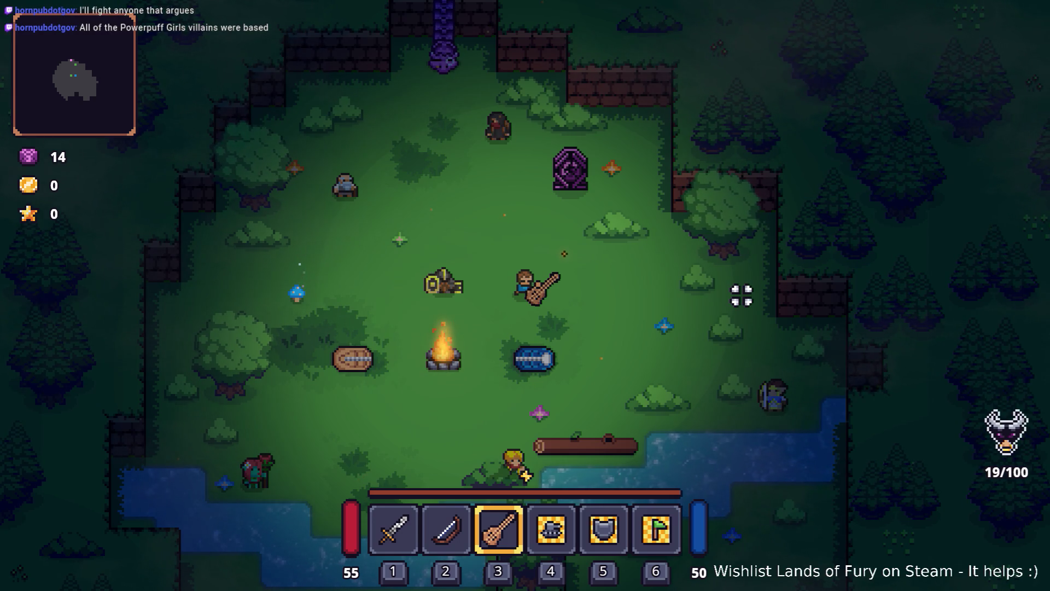
Step: Walk around the camp holding the lute, toggling the inventory and dashing left
{"action": "key", "text": "a+s"}
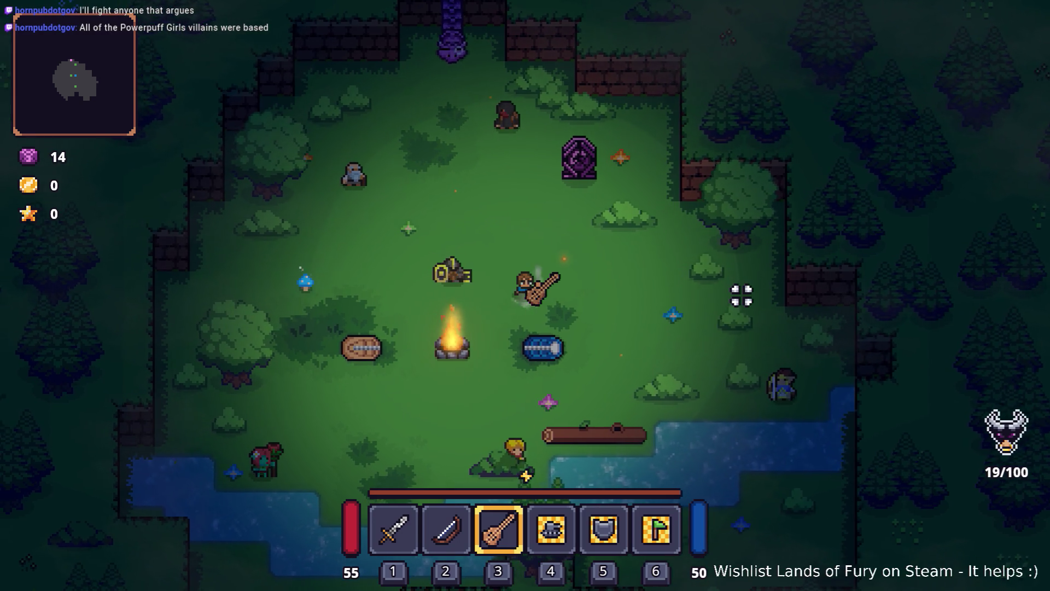
{"action": "key", "text": "a+s"}
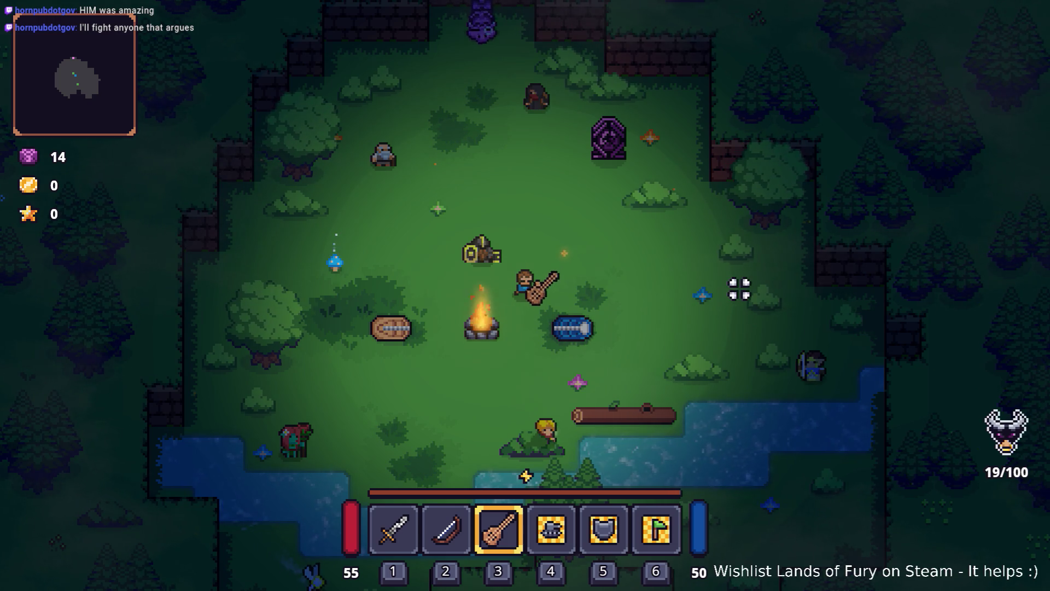
{"action": "key", "text": "d"}
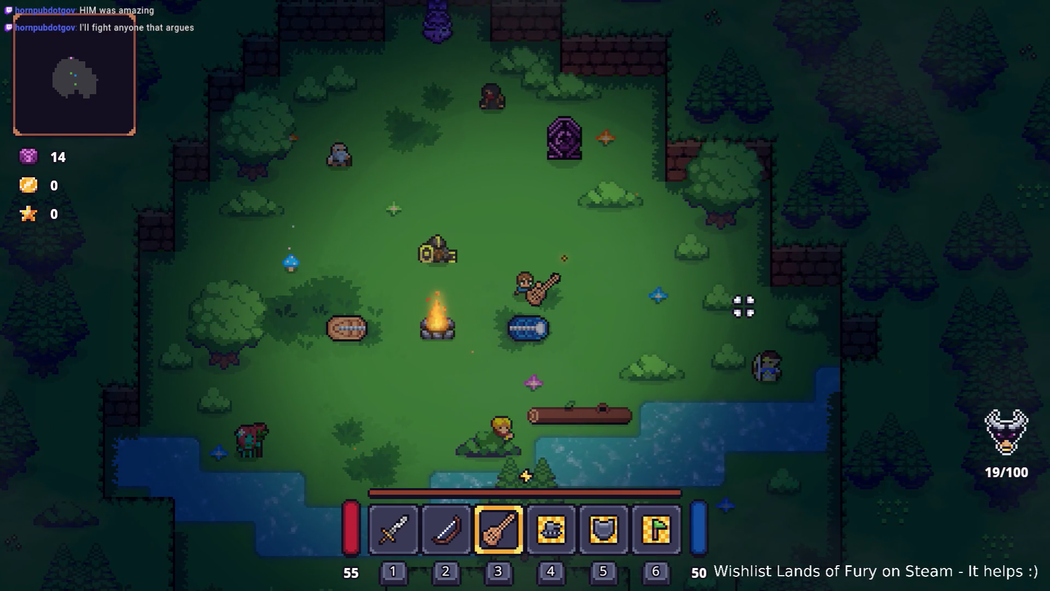
{"action": "key", "text": "Tab"}
{"action": "key", "text": "Tab"}
{"action": "key", "text": "d"}
{"action": "key", "text": "w"}
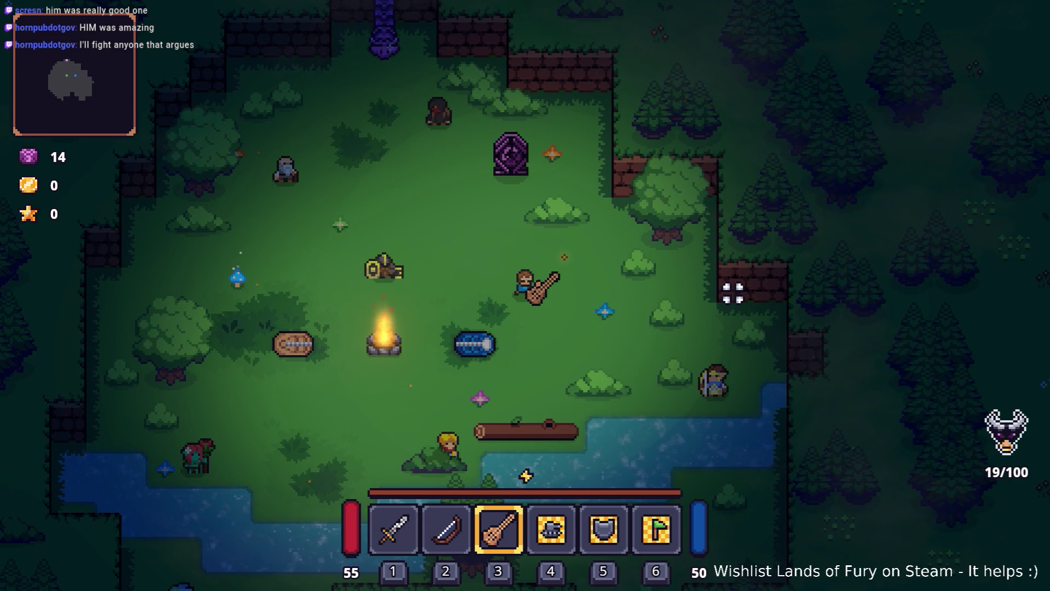
{"action": "key", "text": "d"}
{"action": "key", "text": "s"}
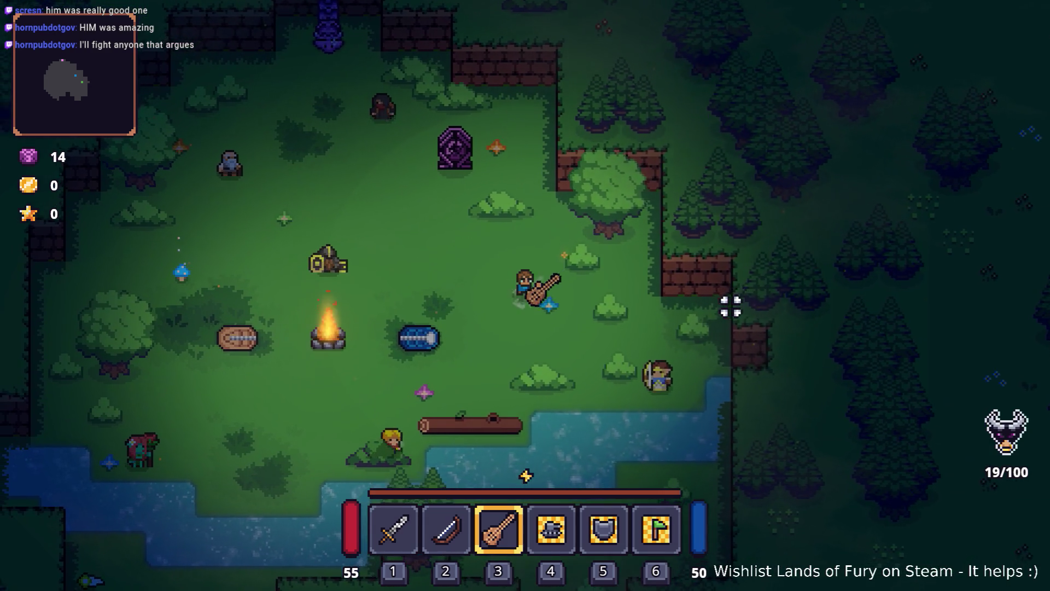
{"action": "key", "text": "a"}
{"action": "key", "text": "space"}
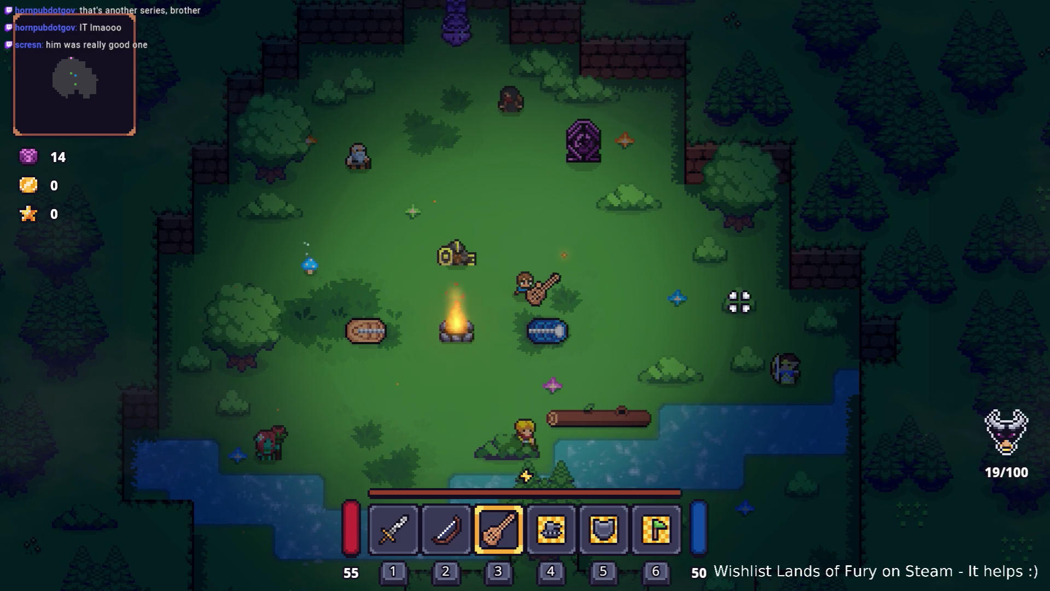
Step: Switch between bow (slot 2) and lute (slot 3), firing arrows at the enemy
{"action": "key", "text": "2"}
{"action": "left_click", "coordinate": [739, 301]}
{"action": "left_click", "coordinate": [740, 301]}
{"action": "key", "text": "3"}
{"action": "key", "text": "2"}
{"action": "left_click", "coordinate": [739, 301]}
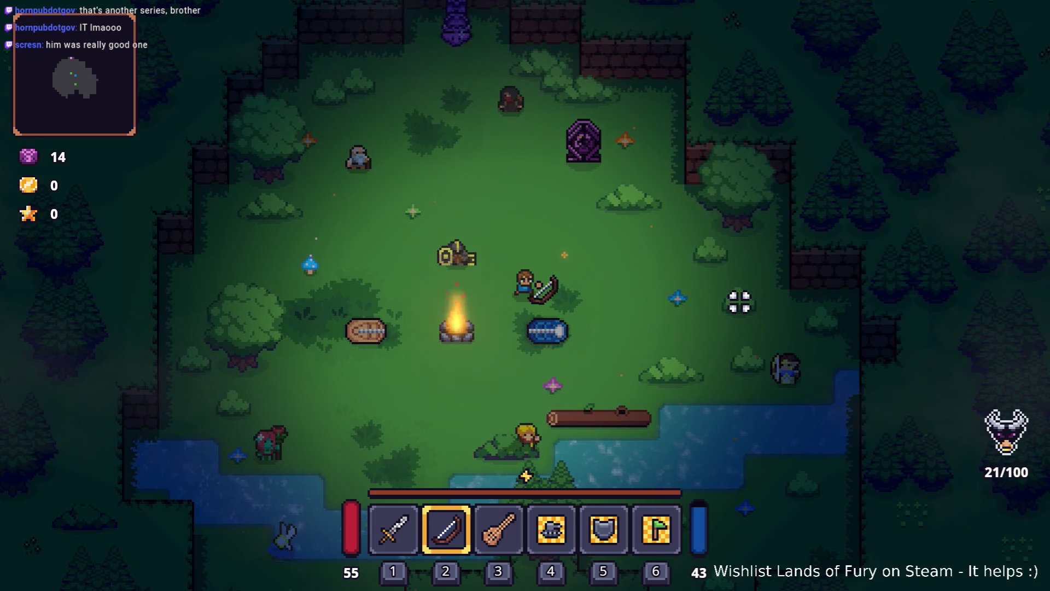
Step: Cycle the Alt+Tab window switcher toward the Godot editor
{"action": "key", "text": "alt+Tab"}
{"action": "key", "text": "alt+Tab"}
{"action": "key", "text": "alt+shift+Tab"}
{"action": "key", "text": "alt+shift+Tab"}
{"action": "key", "text": "alt+Tab"}
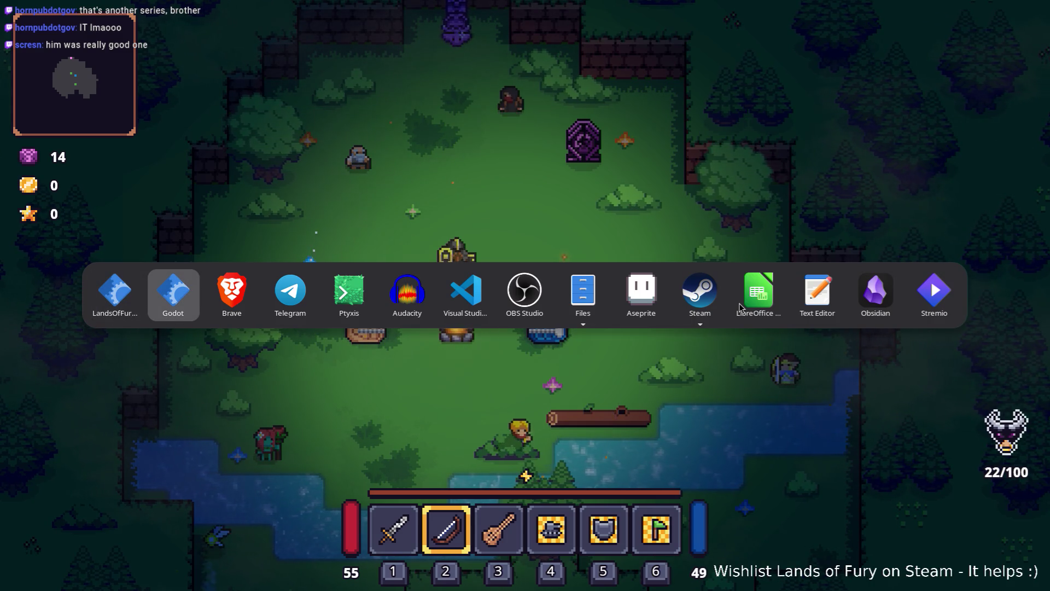
Step: Bring the Godot editor to the front on Companjo.tres, then show the app list
{"action": "key", "text": "alt+Tab"}
{"action": "key", "text": "alt+shift+Tab"}
{"action": "key", "text": "alt+shift+Tab"}
{"action": "key", "text": "alt+Tab"}
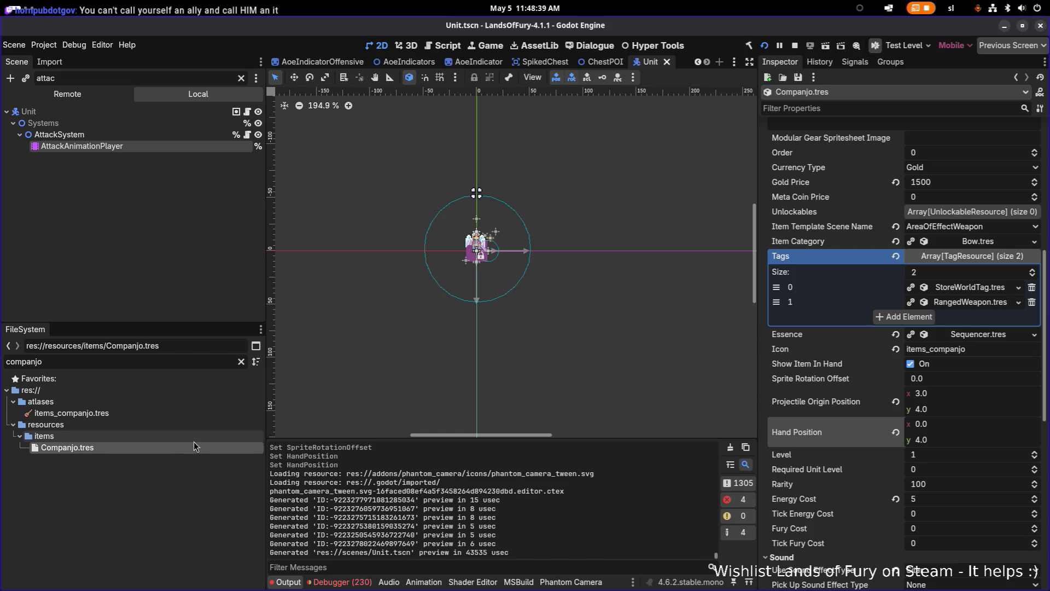
{"action": "key", "text": "super"}
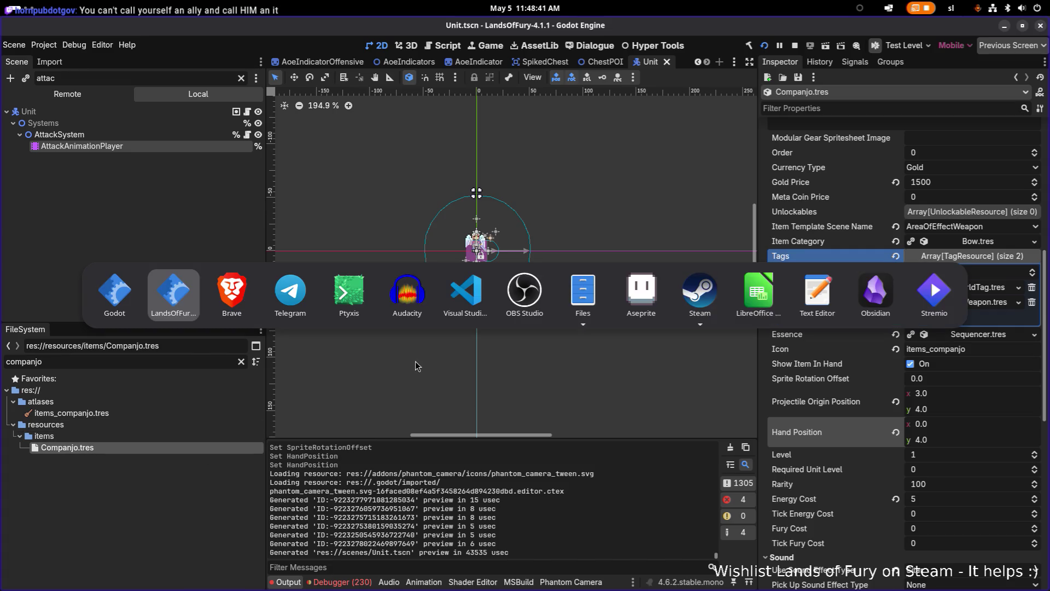
Step: Return to the game, fire one arrow with the bow, re-equip the lute and open the console
{"action": "left_click", "coordinate": [198, 304]}
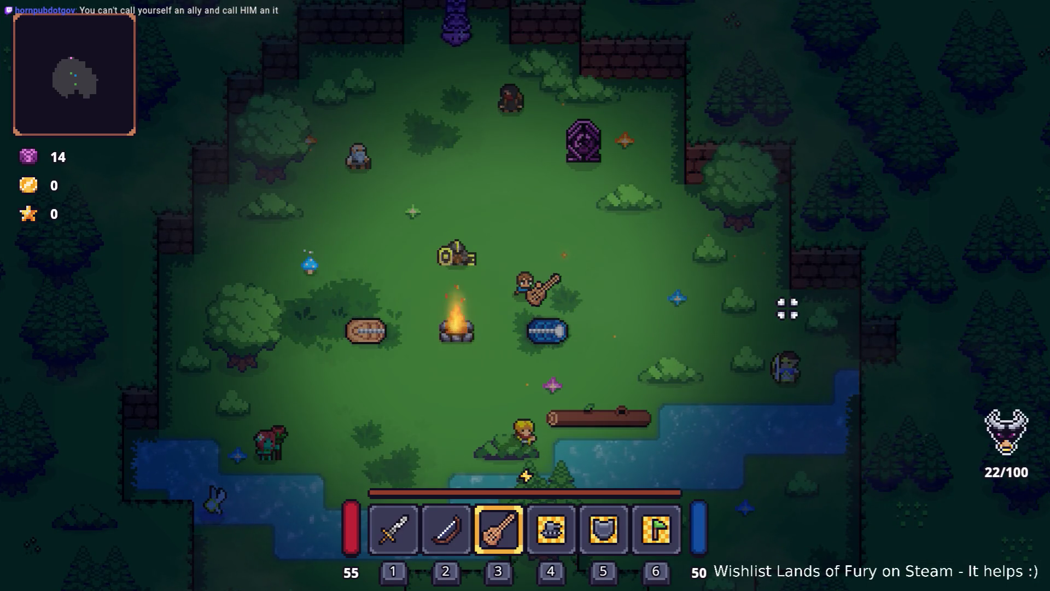
{"action": "key", "text": "2"}
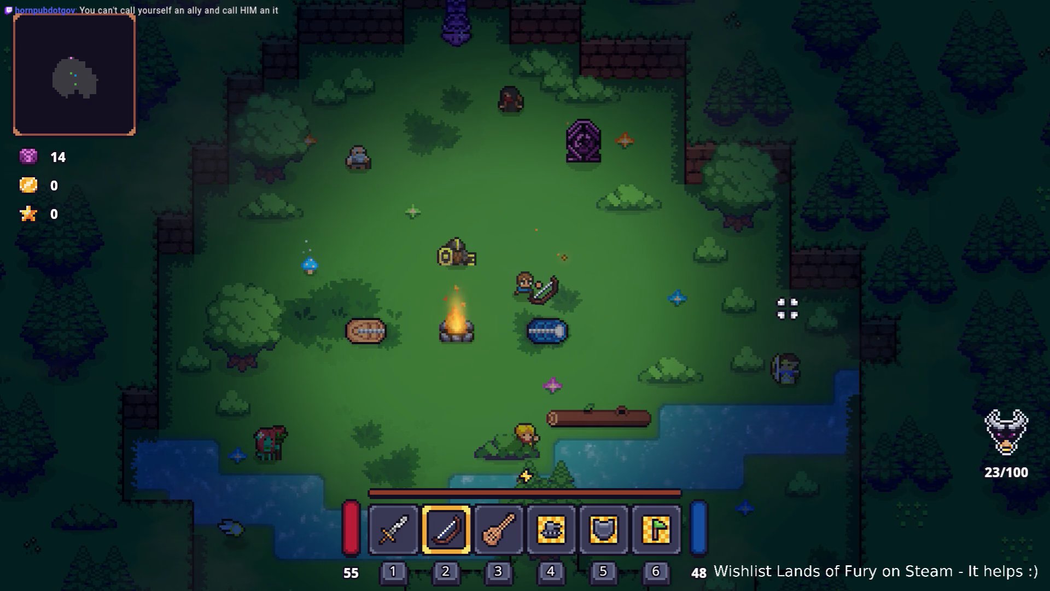
{"action": "left_click", "coordinate": [787, 308]}
{"action": "key", "text": "3"}
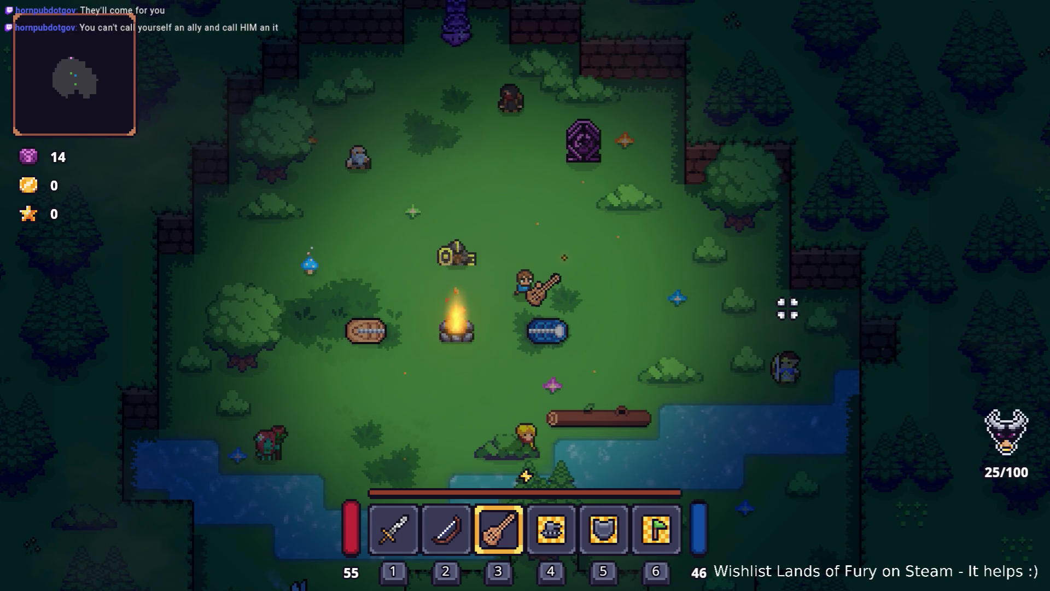
{"action": "key", "text": "grave"}
Step: Spawn a poison bow with Player.AddItem(poison_bow,1), correcting the misspelled item id
{"action": "type", "text": "o"}
{"action": "key", "text": "BackSpace"}
{"action": "type", "text": "Player.AddI"}
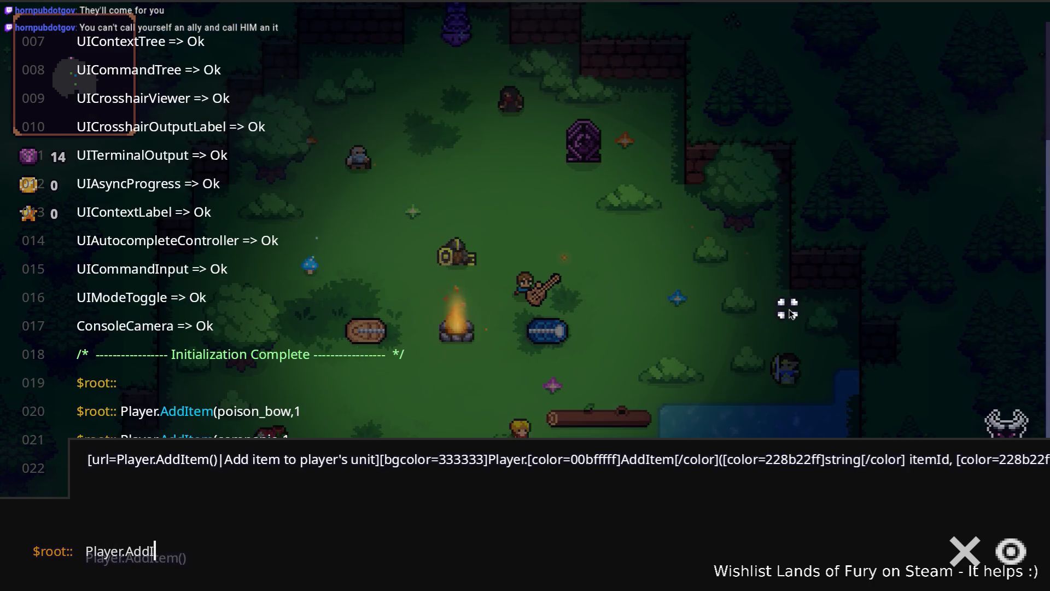
{"action": "type", "text": "tem(poisio"}
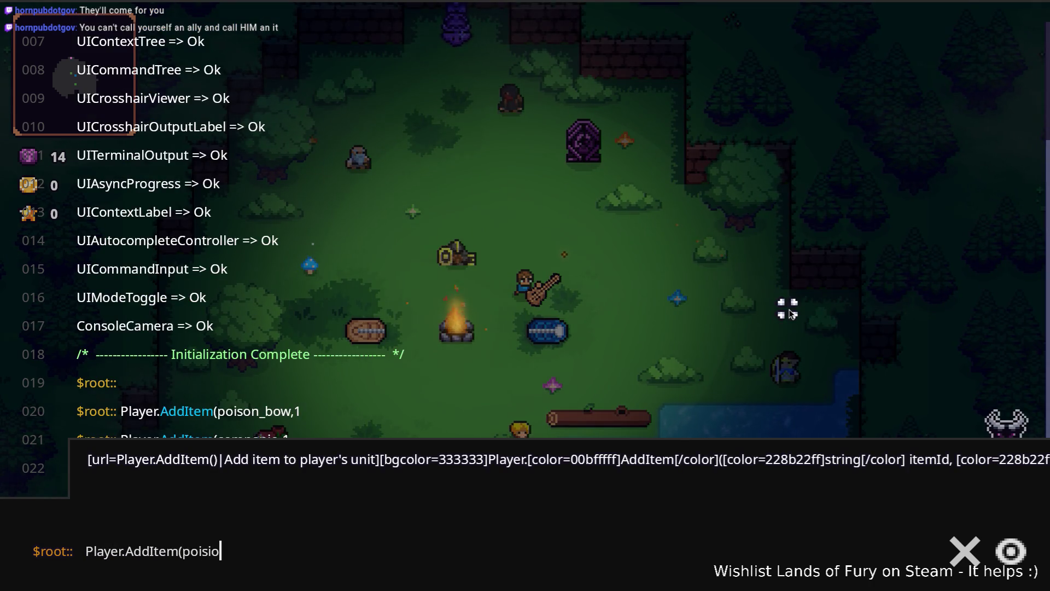
{"action": "type", "text": "n-bo"}
{"action": "key", "text": "BackSpace"}
{"action": "key", "text": "BackSpace"}
{"action": "key", "text": "BackSpace"}
{"action": "type", "text": "_"}
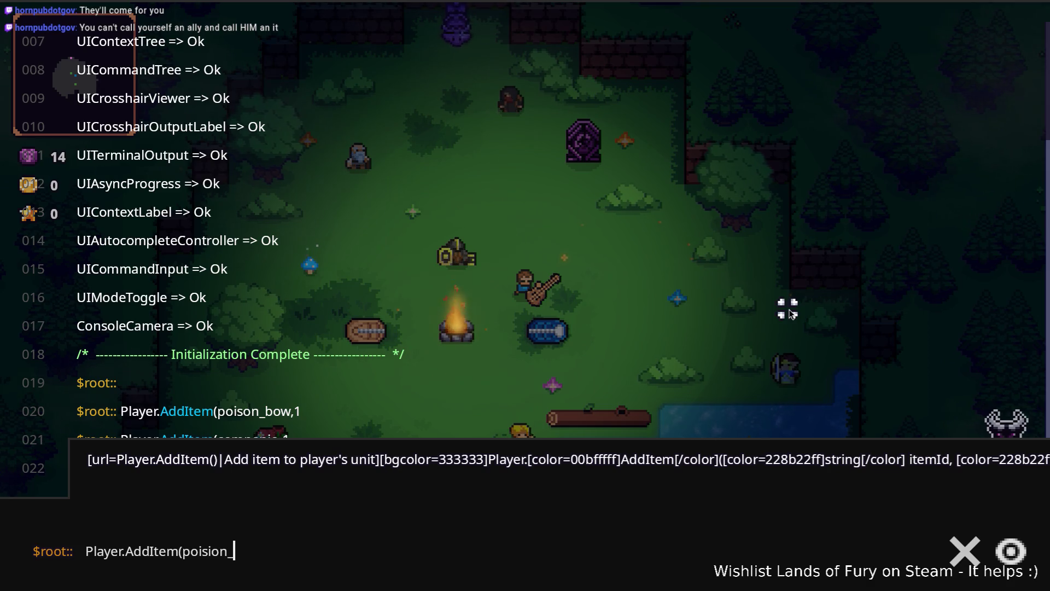
{"action": "type", "text": "bow,1"}
{"action": "key", "text": "Return"}
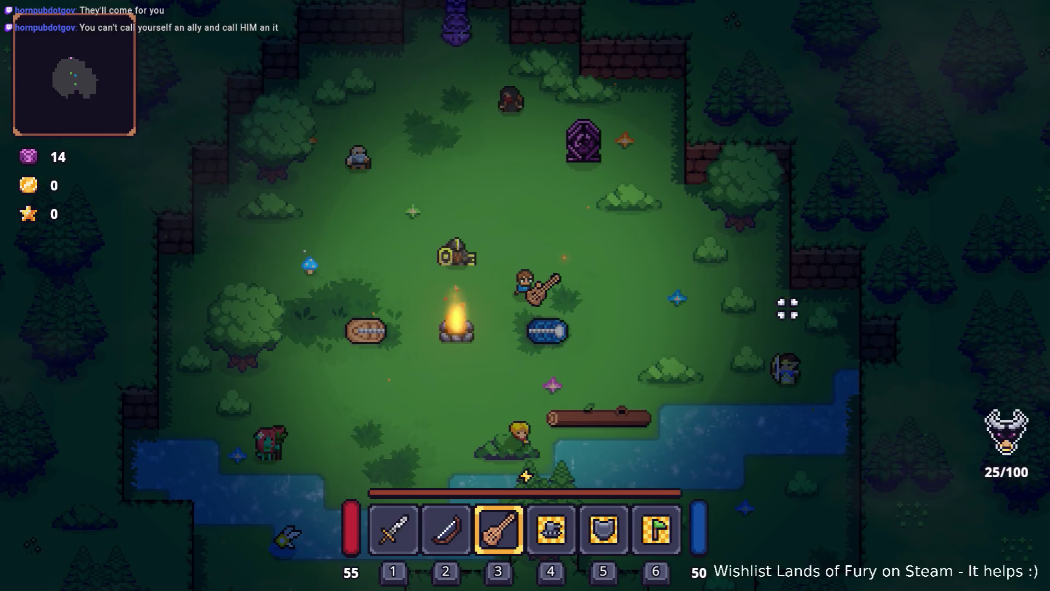
{"action": "key", "text": "Up"}
{"action": "key", "text": "Left"}
{"action": "key", "text": "Left"}
{"action": "key", "text": "Left"}
{"action": "key", "text": "BackSpace"}
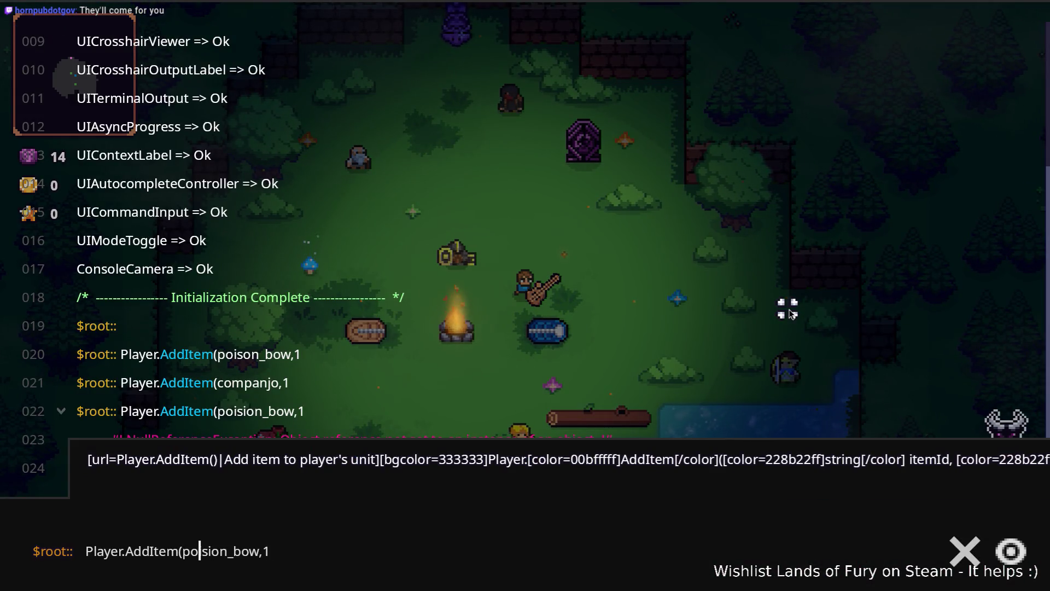
{"action": "key", "text": "Return"}
Step: Drag the poison bow into hotbar slot 3 and fire two volleys at the enemy
{"action": "key", "text": "Escape"}
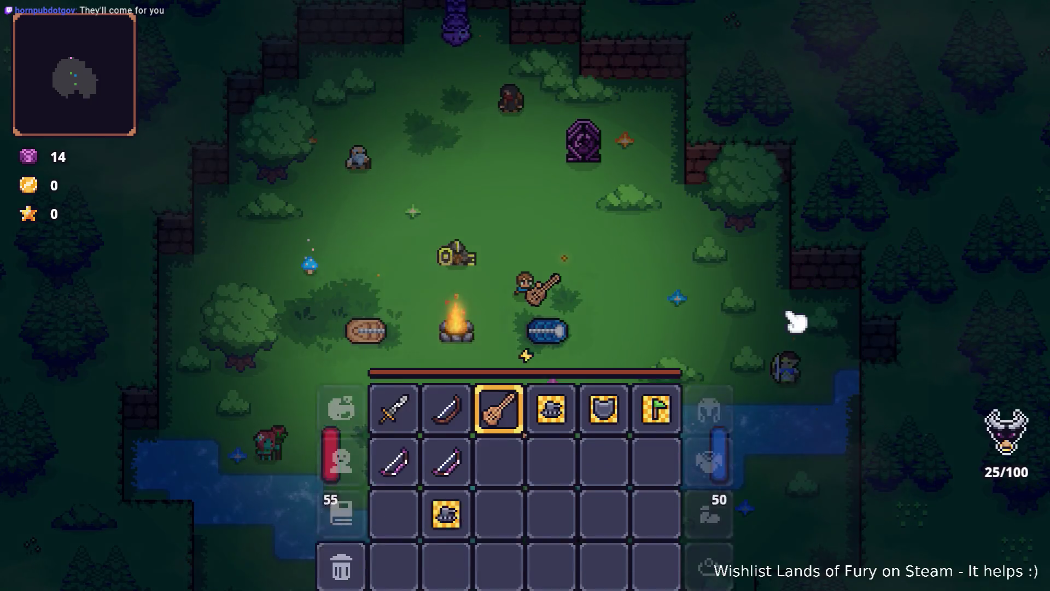
{"action": "left_click_drag", "start_coordinate": [460, 441], "coordinate": [502, 405]}
{"action": "key", "text": "Tab"}
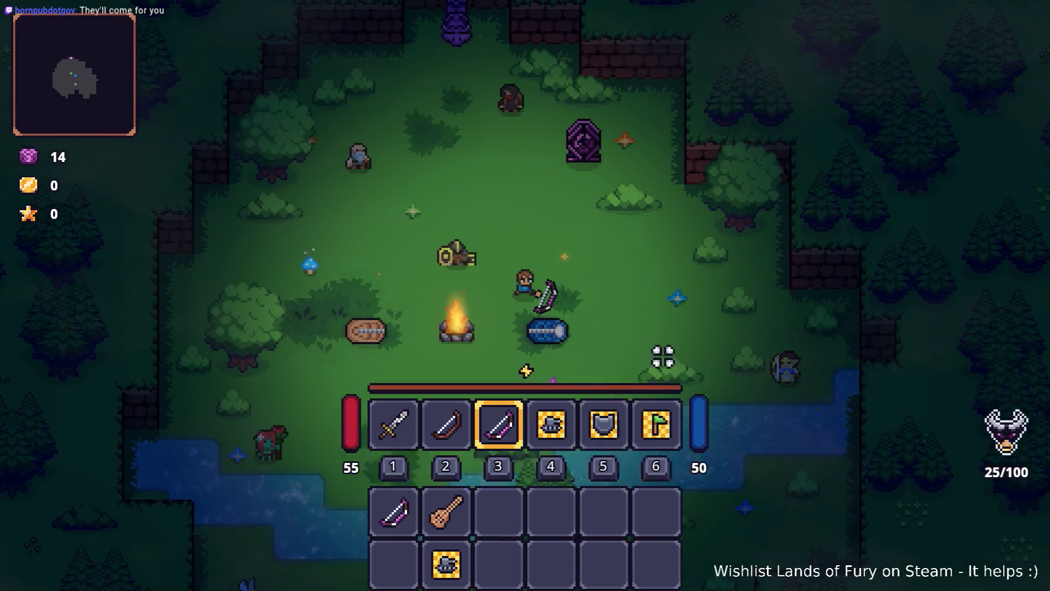
{"action": "left_click", "coordinate": [705, 328]}
{"action": "key", "text": "d"}
{"action": "left_click", "coordinate": [748, 301]}
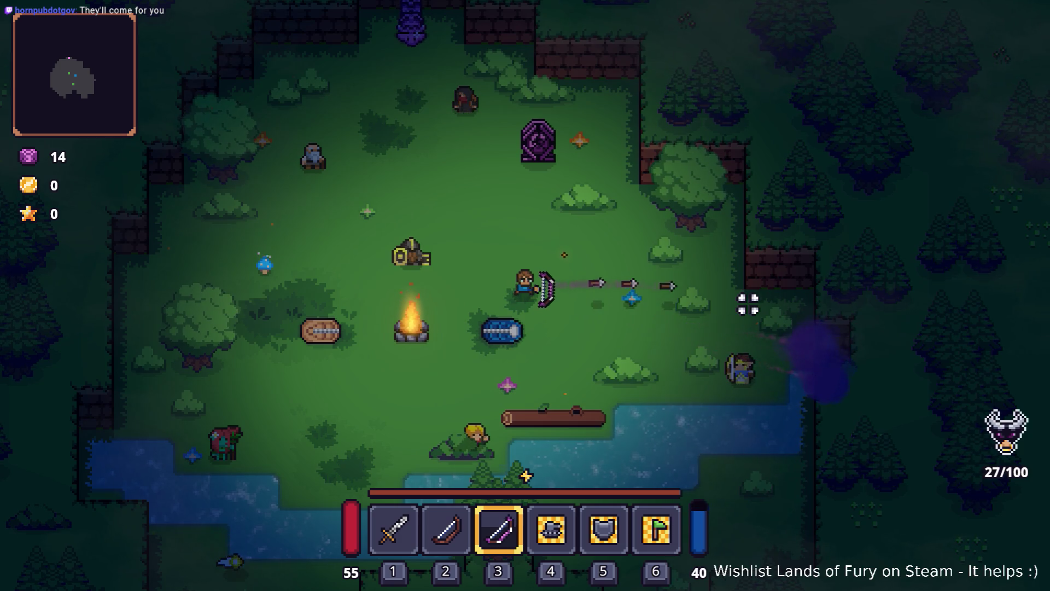
Step: Fire four arrows with the plain bow, then quit to desktop from the pause menu
{"action": "key", "text": "2"}
{"action": "left_click", "coordinate": [750, 291]}
{"action": "left_click", "coordinate": [749, 292]}
{"action": "left_click", "coordinate": [749, 291]}
{"action": "left_click", "coordinate": [750, 292]}
{"action": "key", "text": "Escape"}
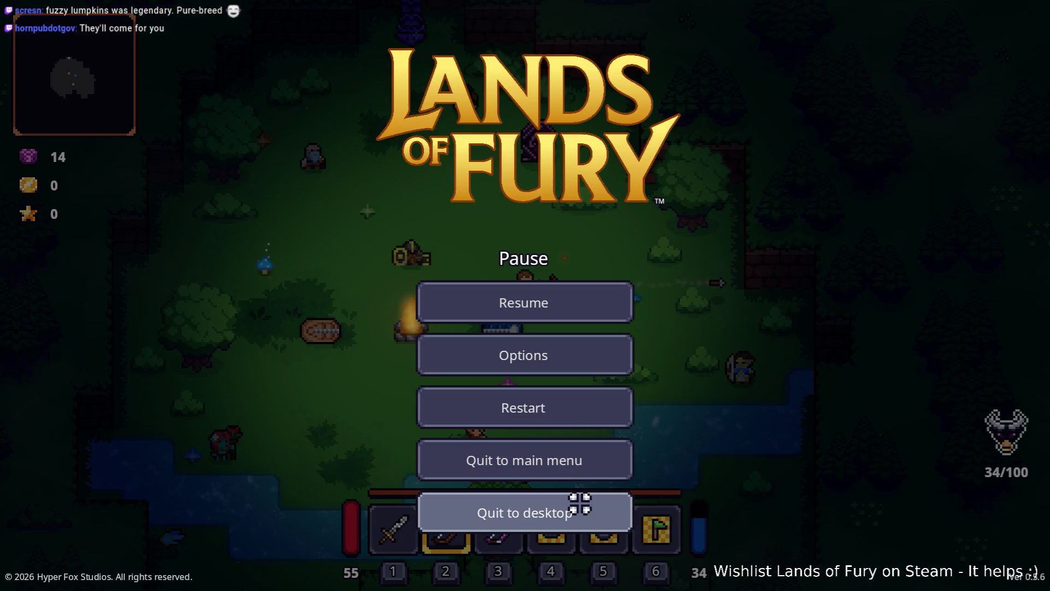
{"action": "left_click", "coordinate": [576, 503]}
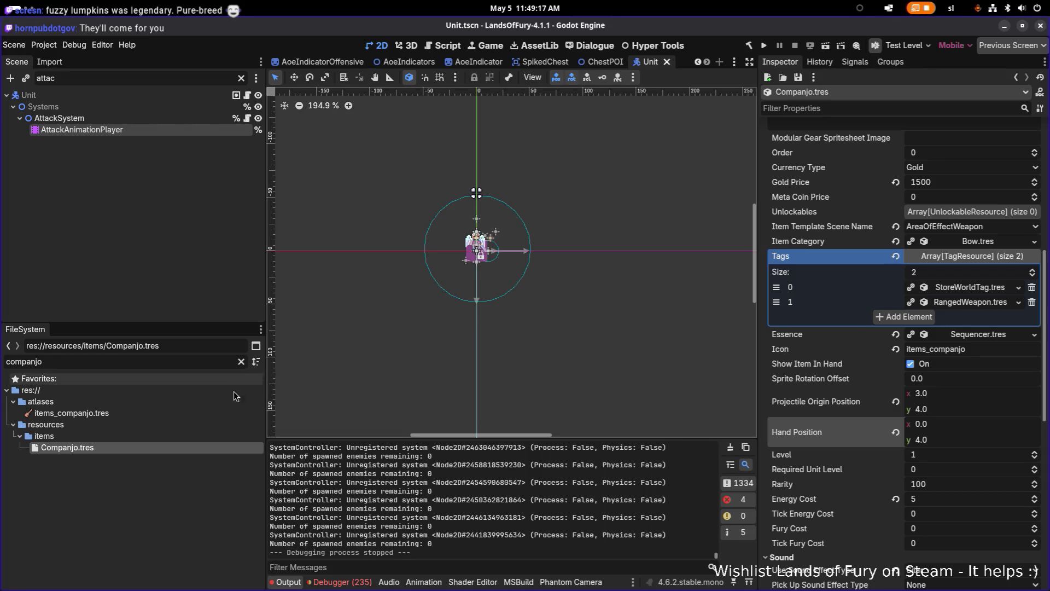
Step: Filter FileSystem for poisonbo, open PoisonBow.tres and check its Sprite Rotation Offset
{"action": "double_click", "coordinate": [158, 359]}
{"action": "type", "text": "wooden"}
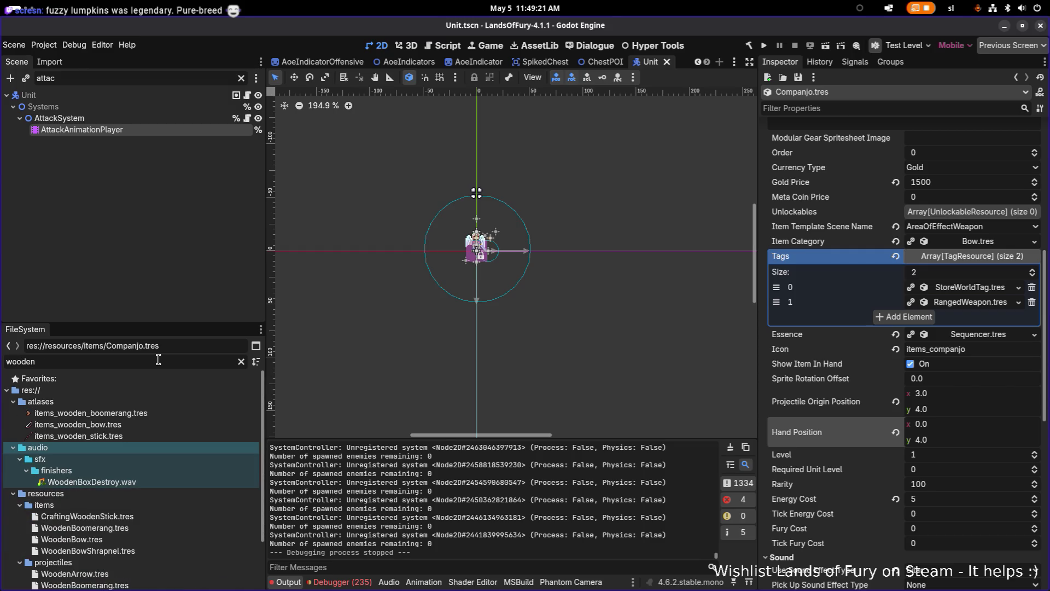
{"action": "mouse_move", "coordinate": [162, 418]}
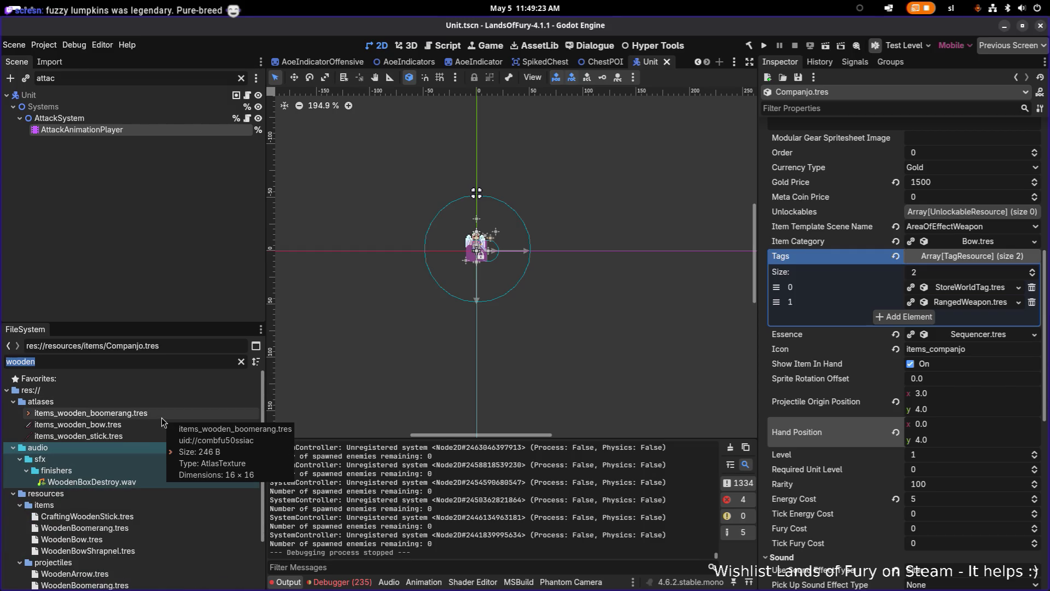
{"action": "type", "text": "poisionbo"}
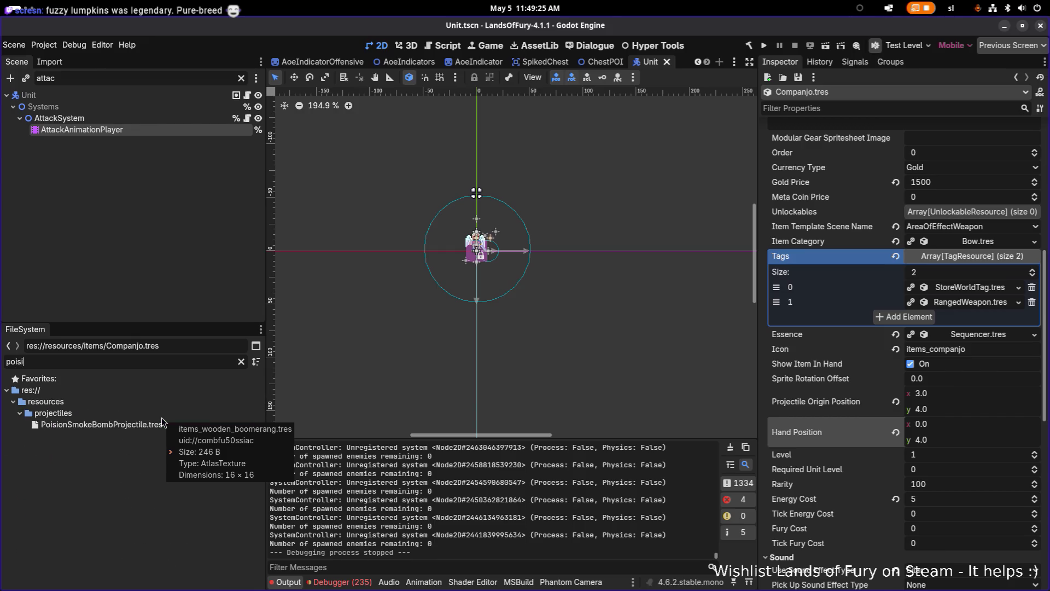
{"action": "key", "text": "BackSpace"}
{"action": "key", "text": "BackSpace"}
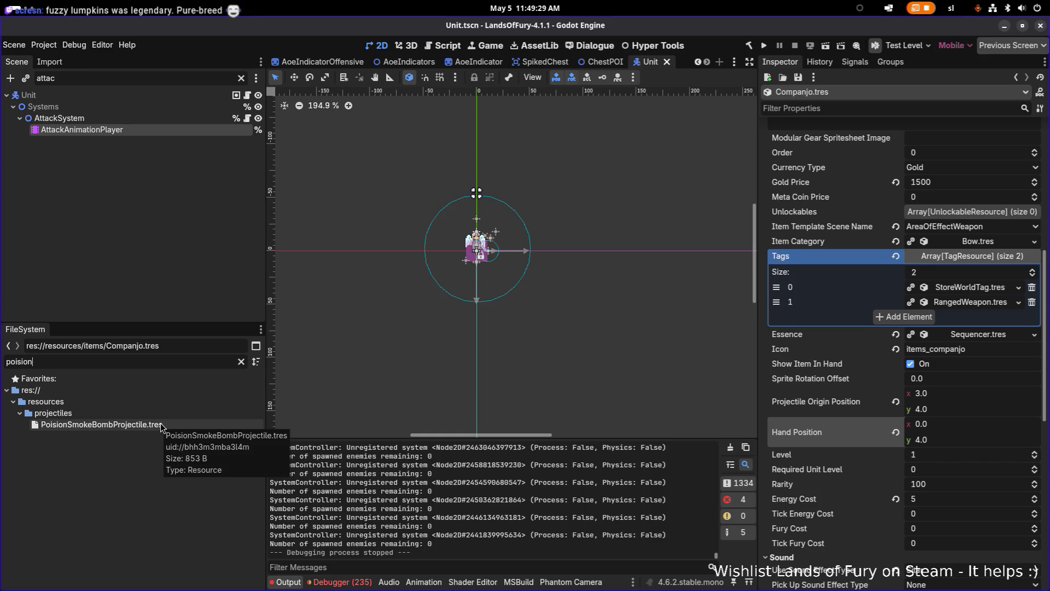
{"action": "type", "text": "bow"}
{"action": "key", "text": "ctrl+a"}
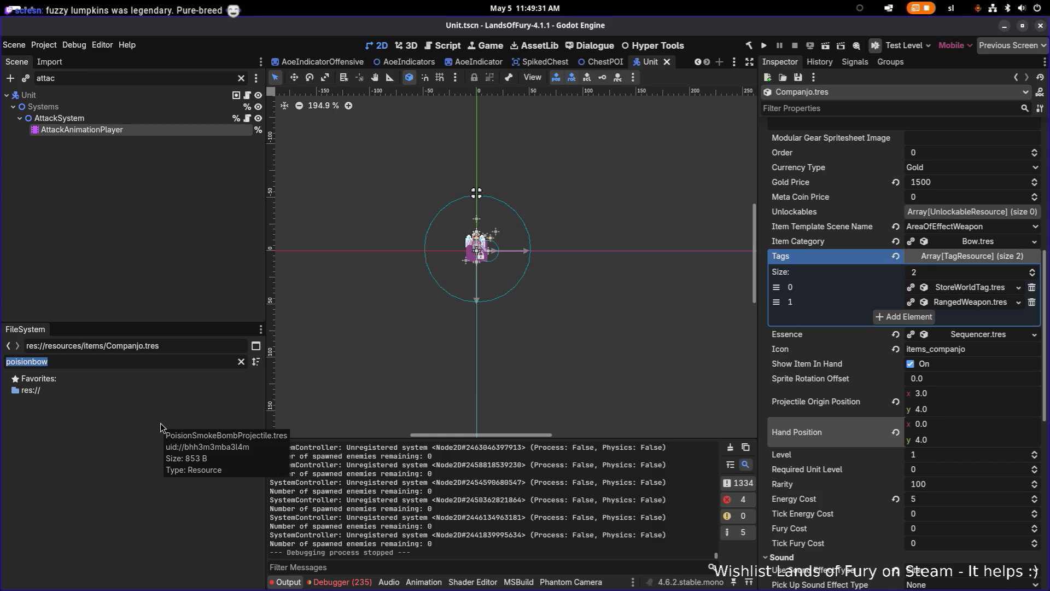
{"action": "type", "text": "poisonbo"}
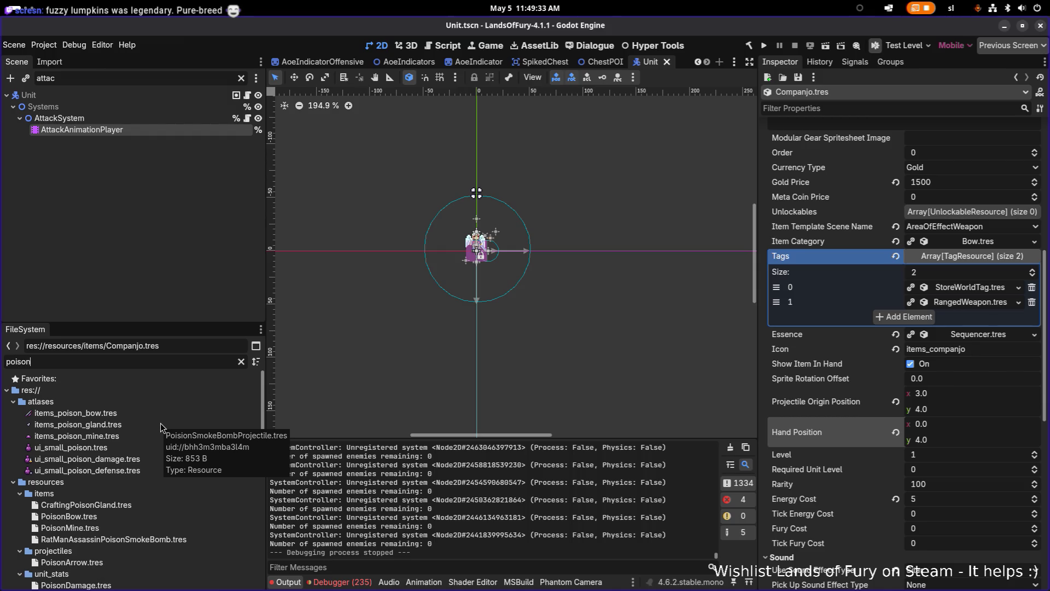
{"action": "left_click", "coordinate": [158, 426]}
{"action": "double_click", "coordinate": [159, 425]}
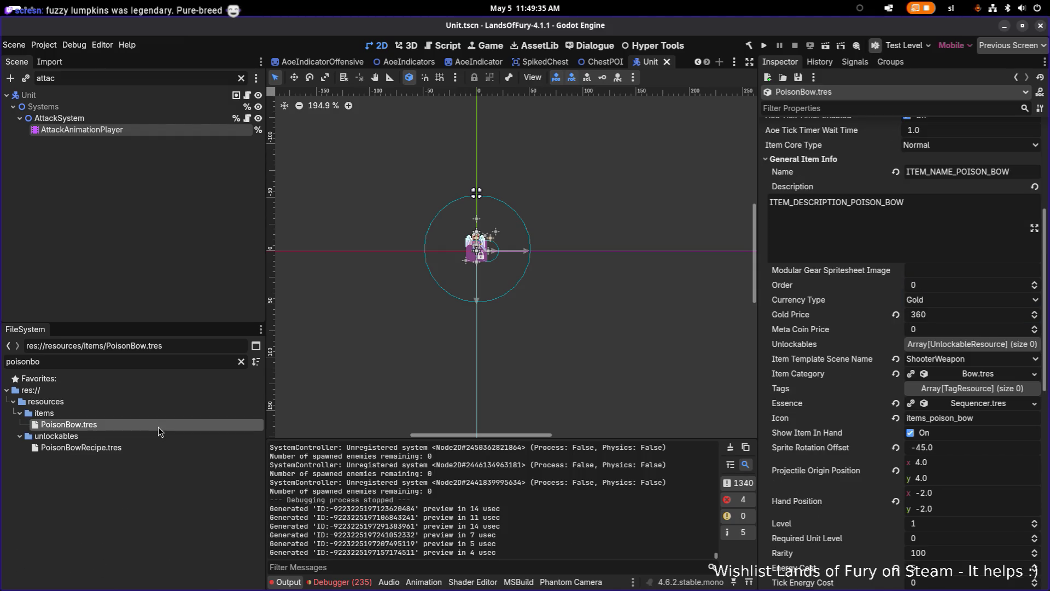
{"action": "left_click", "coordinate": [965, 446]}
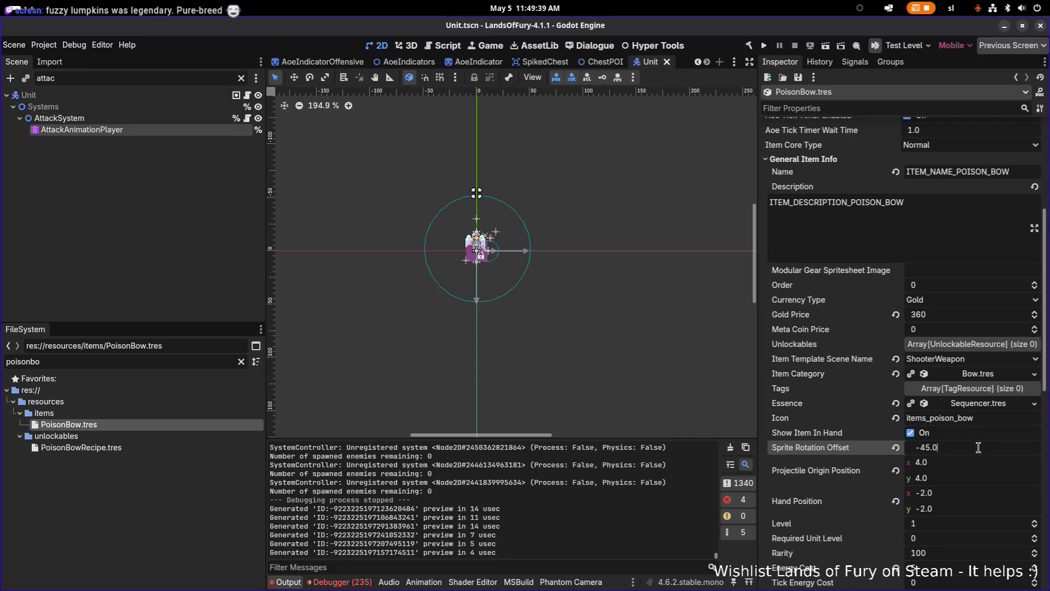
Step: Filter FileSystem for woodenb and open WoodenBow.tres
{"action": "double_click", "coordinate": [142, 361]}
{"action": "type", "text": "woodenb"}
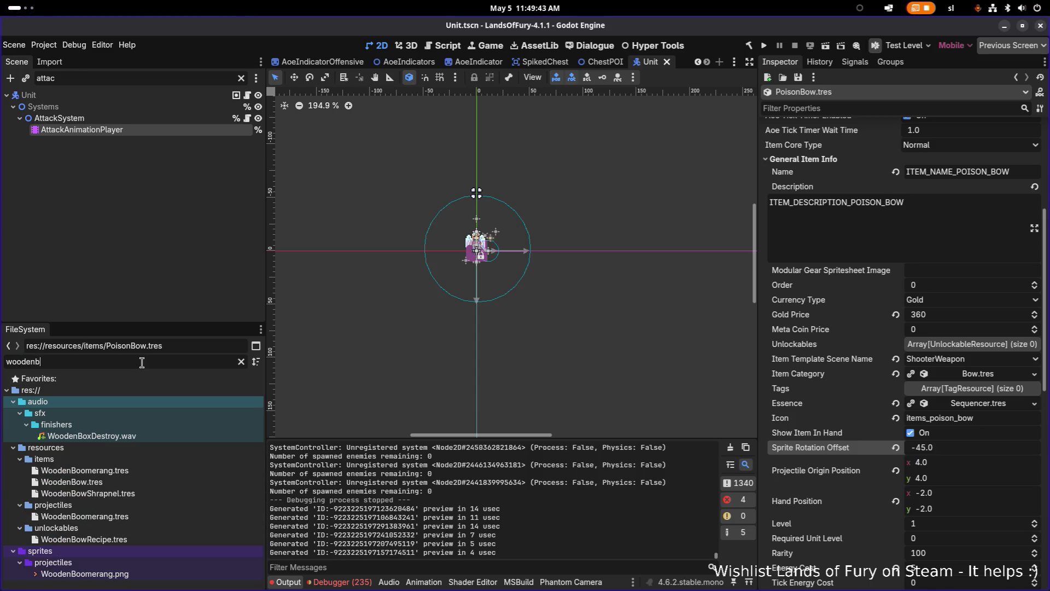
{"action": "left_click", "coordinate": [136, 481]}
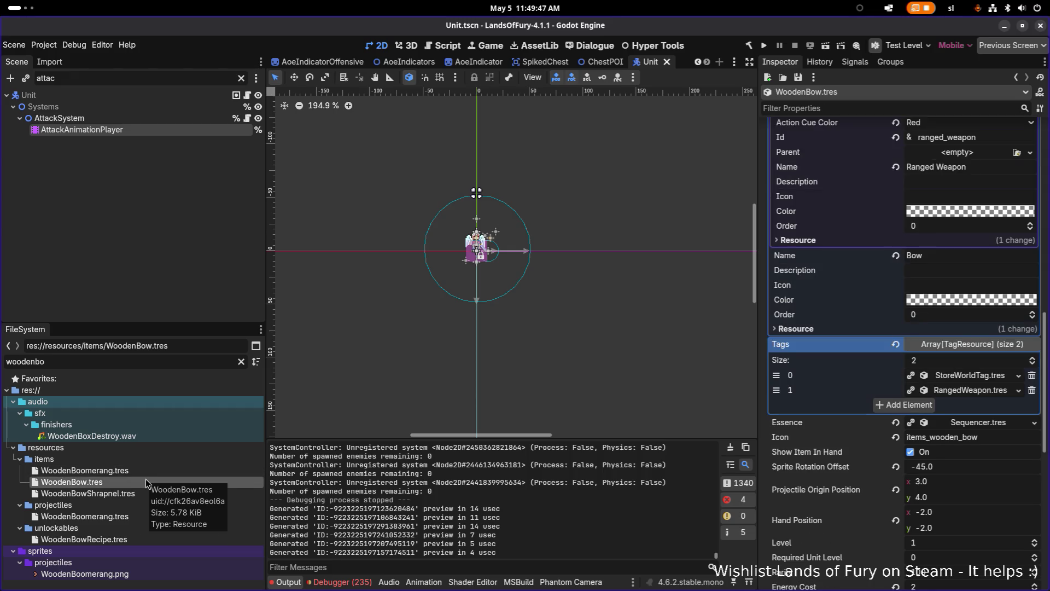
Step: Save the WoodenBow scene and open PoisonBow.tres to compare its values
{"action": "left_click", "coordinate": [954, 472]}
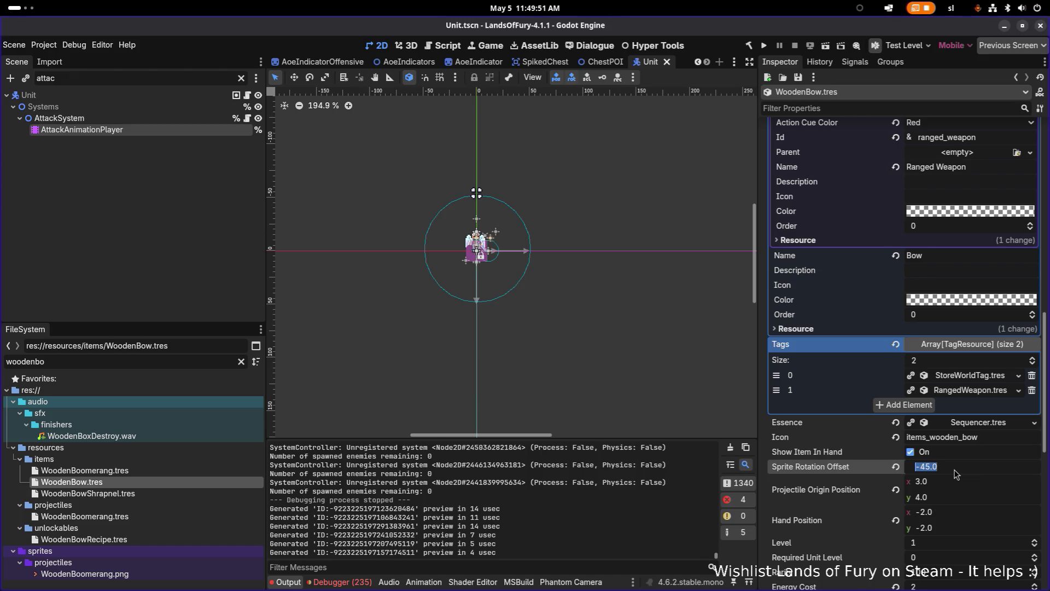
{"action": "left_click", "coordinate": [954, 473]}
{"action": "key", "text": "ctrl+s"}
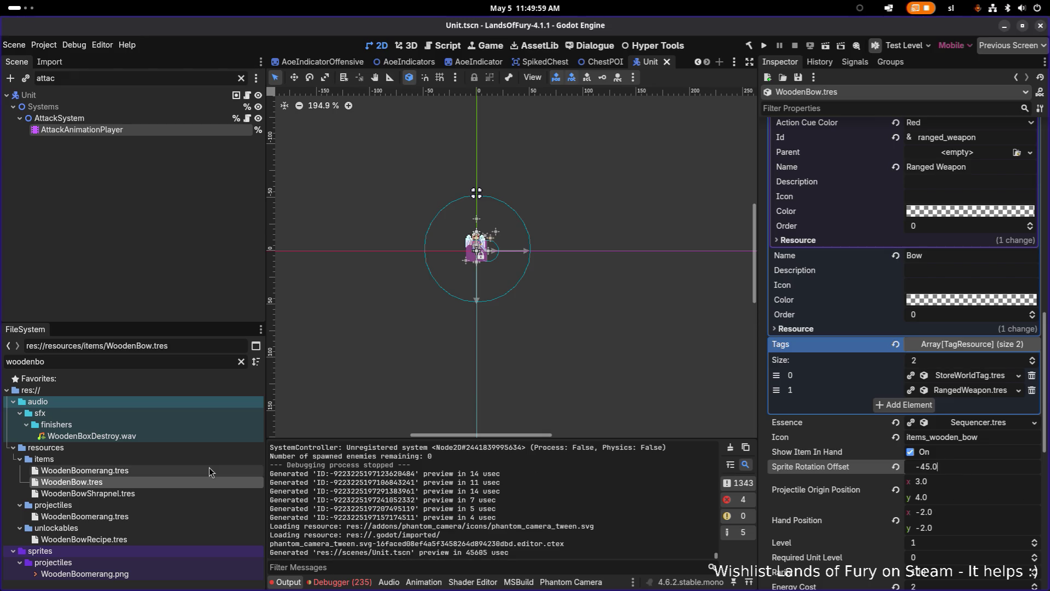
{"action": "left_click", "coordinate": [199, 360]}
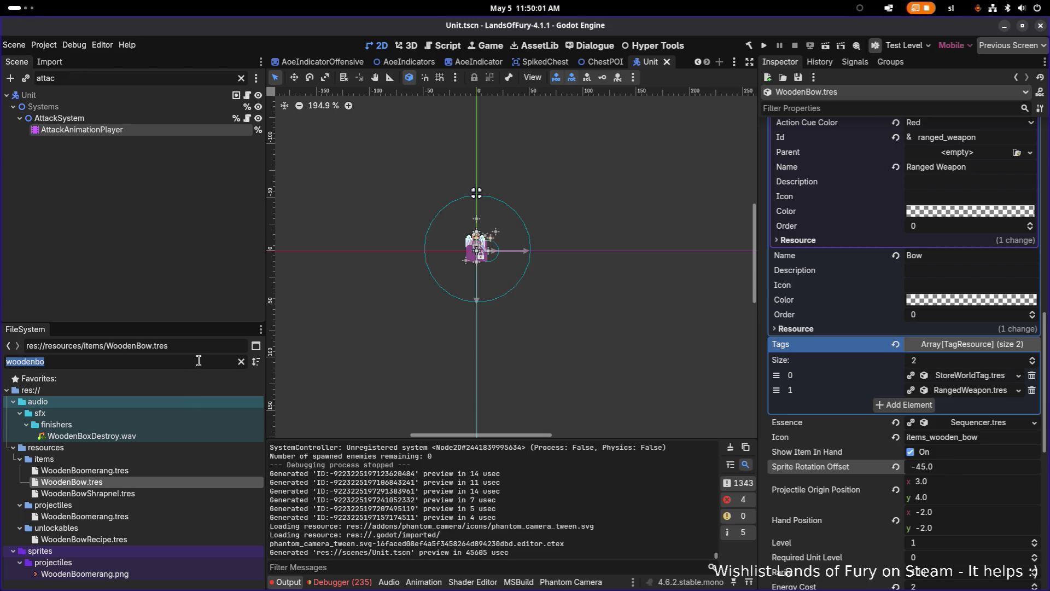
{"action": "type", "text": "poisionbo"}
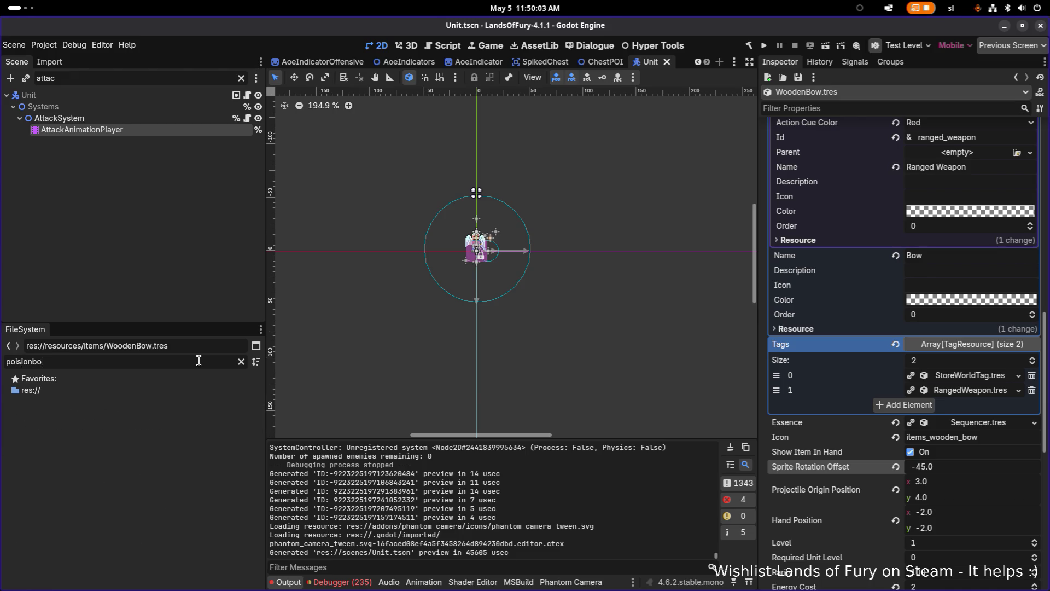
{"action": "key", "text": "BackSpace"}
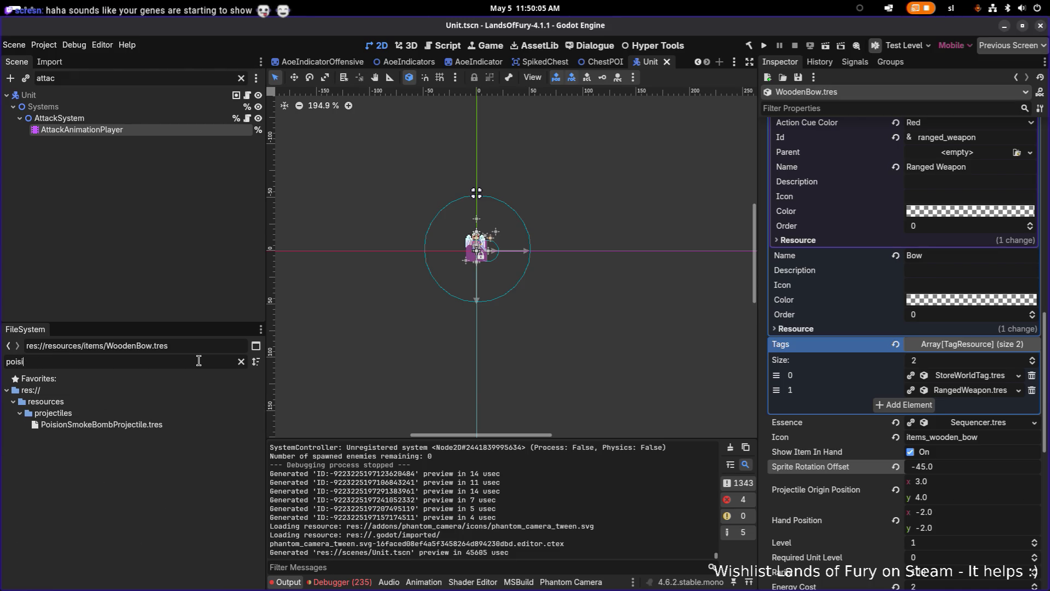
{"action": "key", "text": "BackSpace"}
{"action": "type", "text": "onbo"}
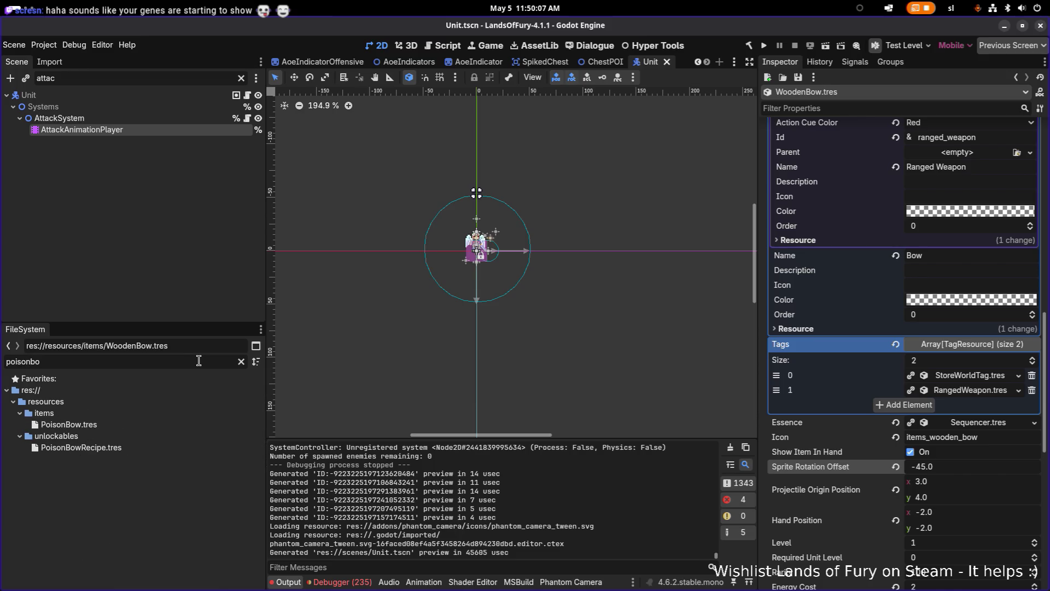
{"action": "left_click", "coordinate": [189, 424]}
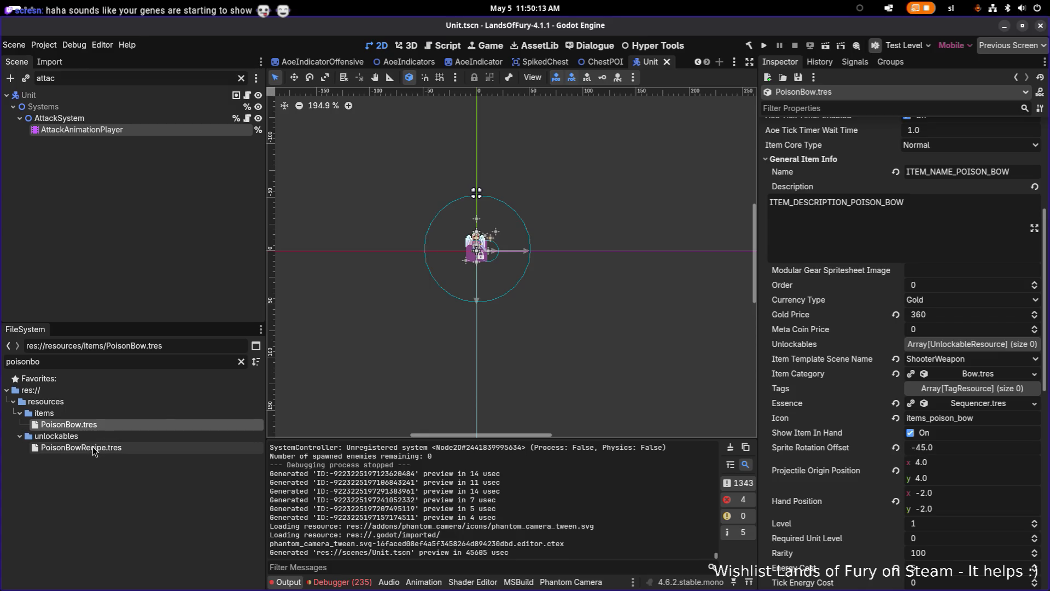
Step: Switch between WoodenBow.tres and PoisonBow.tres in the FileSystem to compare their projectile origins
{"action": "double_click", "coordinate": [127, 360]}
{"action": "type", "text": "woodenbow"}
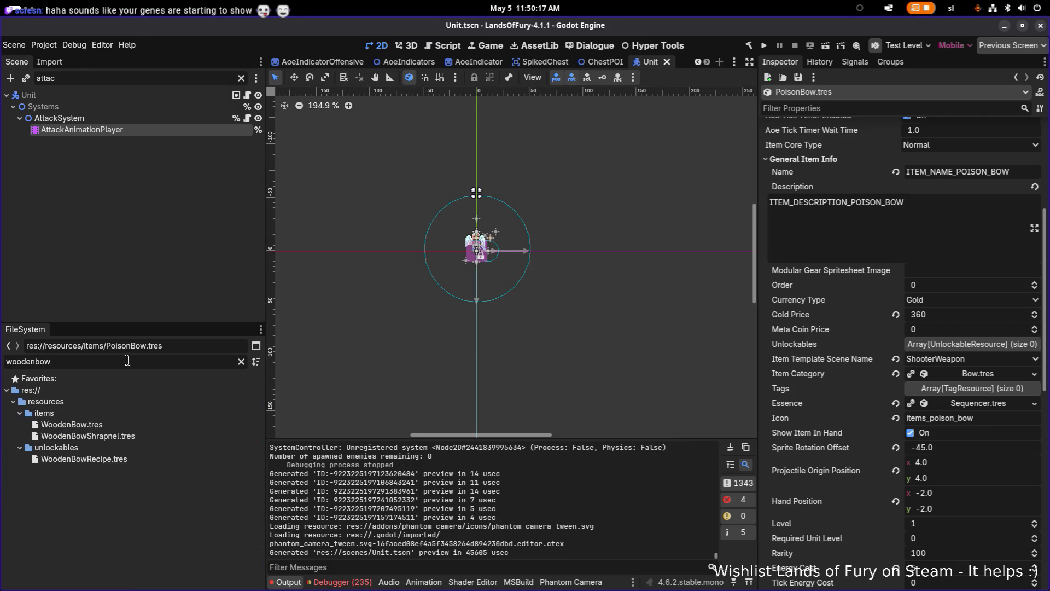
{"action": "left_click", "coordinate": [158, 428]}
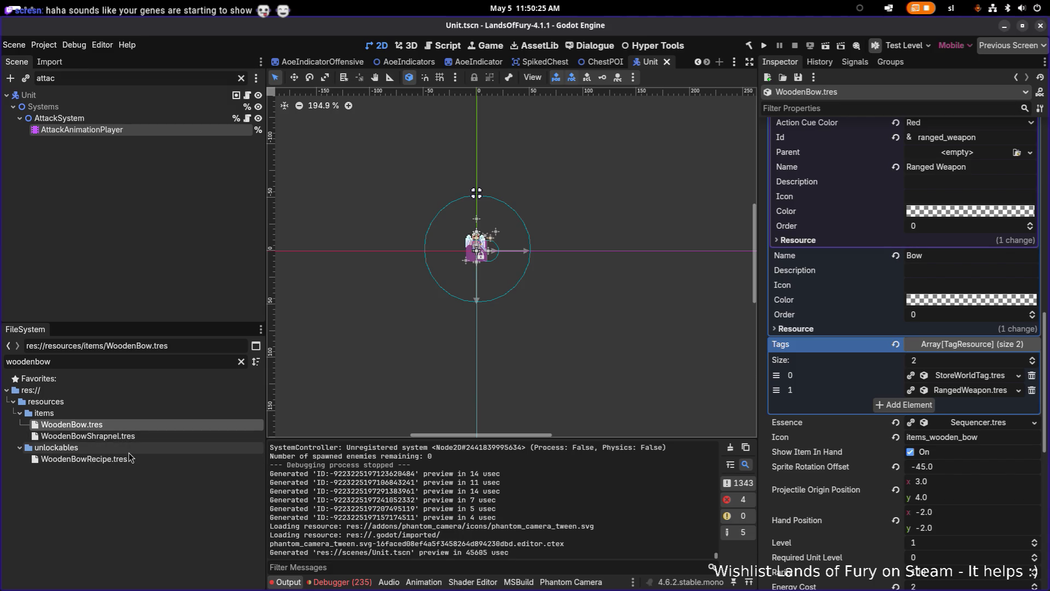
{"action": "double_click", "coordinate": [123, 361]}
{"action": "type", "text": "poision"}
{"action": "key", "text": "BackSpace"}
{"action": "key", "text": "BackSpace"}
{"action": "key", "text": "BackSpace"}
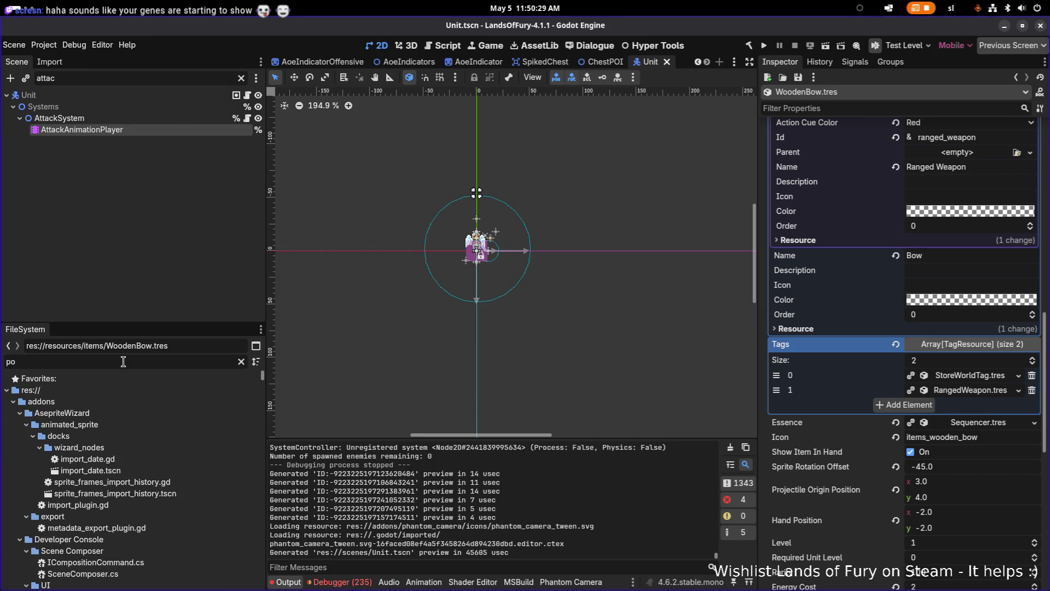
{"action": "type", "text": "ison"}
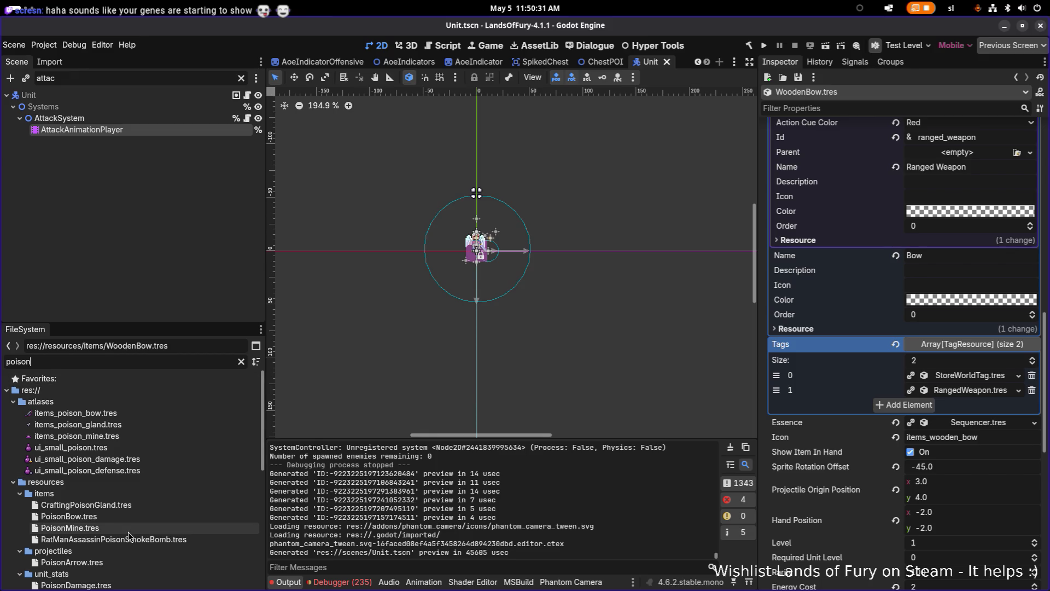
{"action": "left_click", "coordinate": [139, 517]}
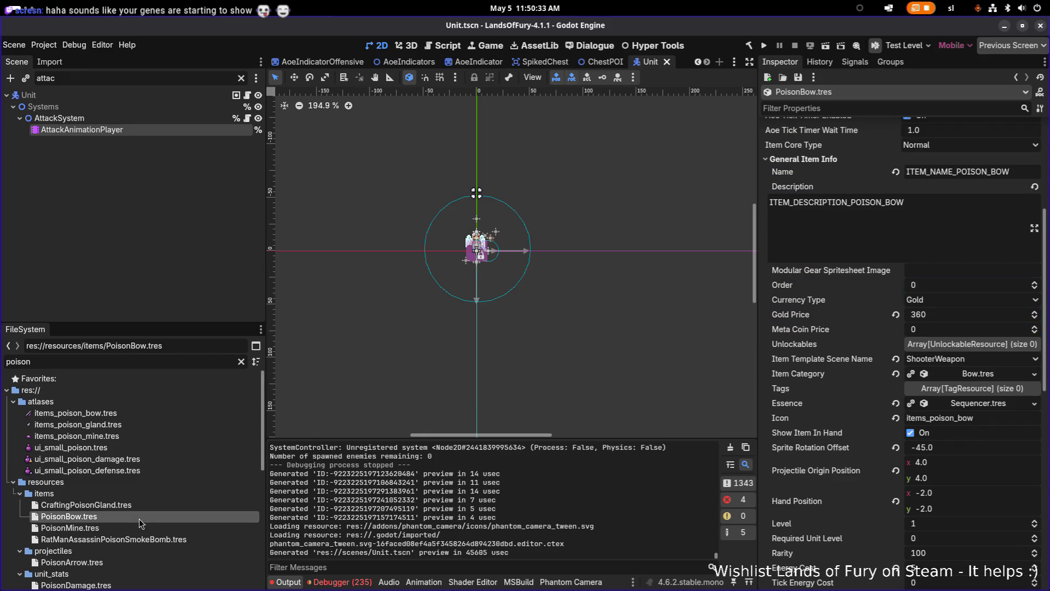
{"action": "left_click", "coordinate": [153, 359]}
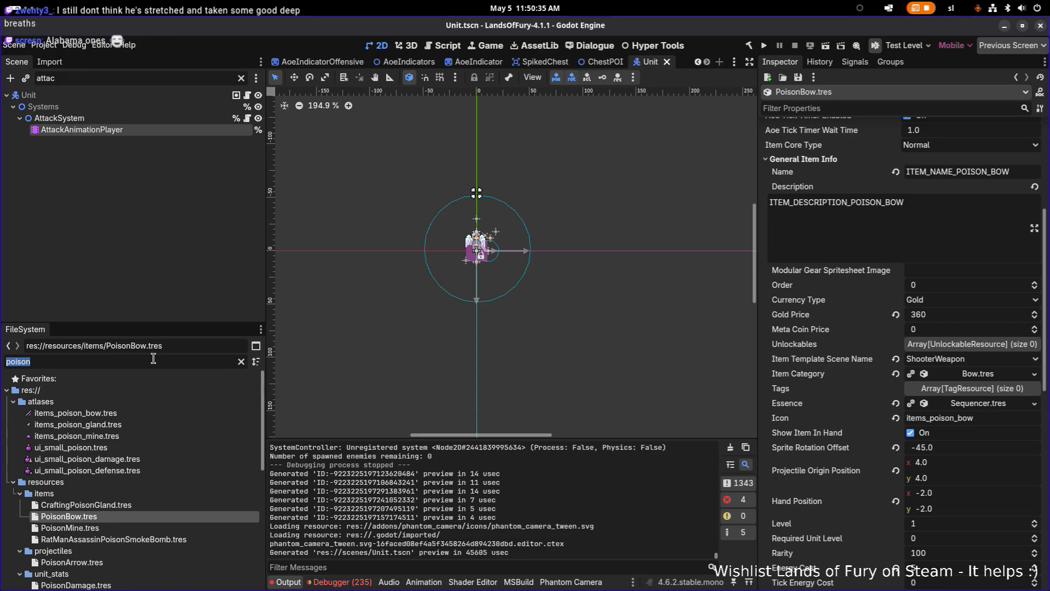
{"action": "key", "text": "ctrl+a"}
{"action": "type", "text": "wode"}
{"action": "key", "text": "BackSpace"}
{"action": "key", "text": "BackSpace"}
{"action": "type", "text": "odenbo"}
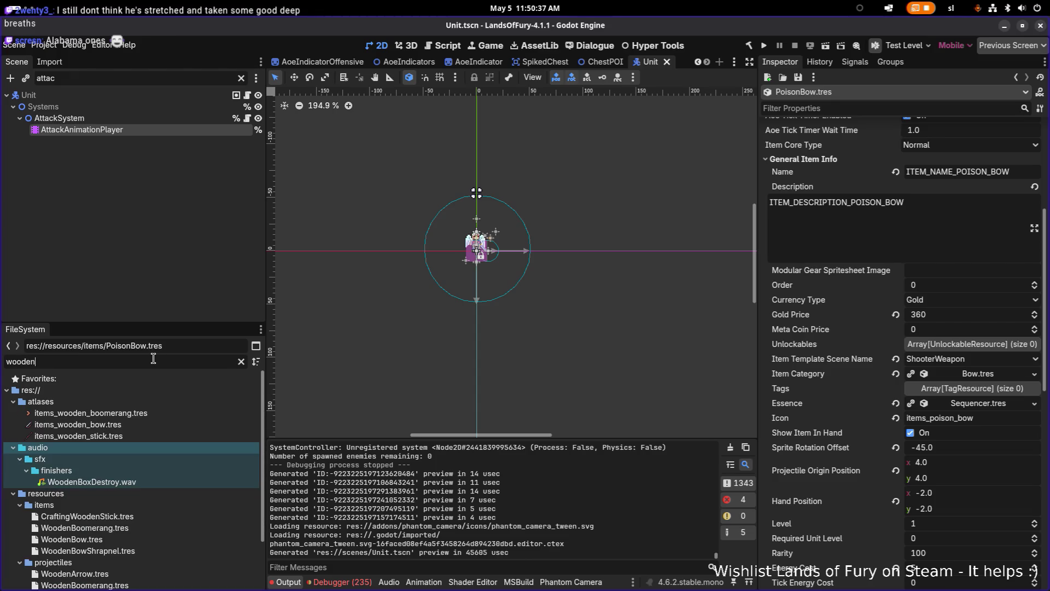
{"action": "left_click", "coordinate": [167, 479]}
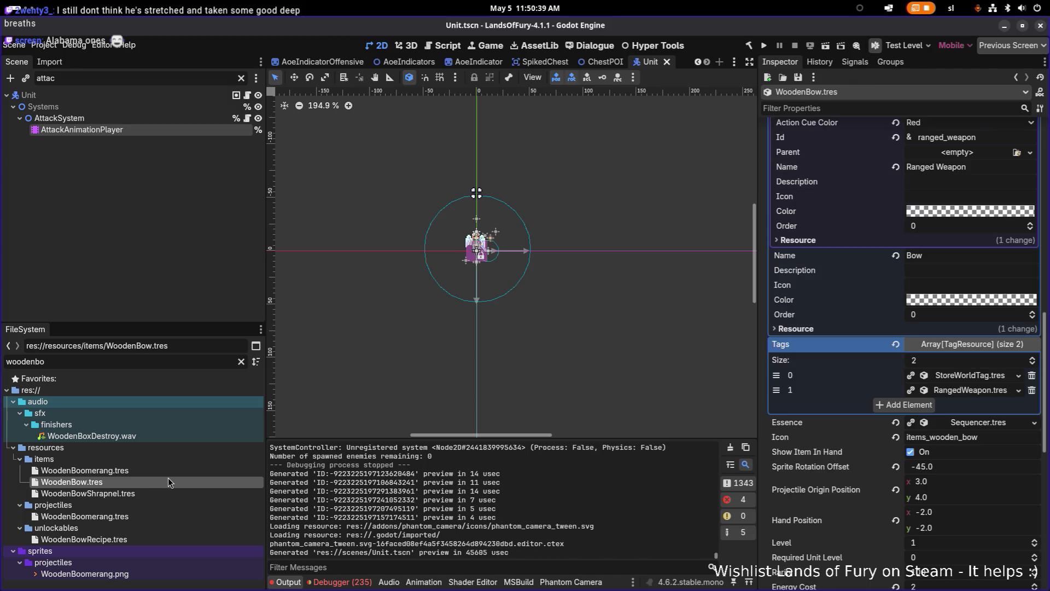
Step: Set WoodenBow's Projectile Origin Position x to 4 and save
{"action": "left_click", "coordinate": [962, 482]}
{"action": "type", "text": "4"}
{"action": "key", "text": "Return"}
{"action": "key", "text": "ctrl+s"}
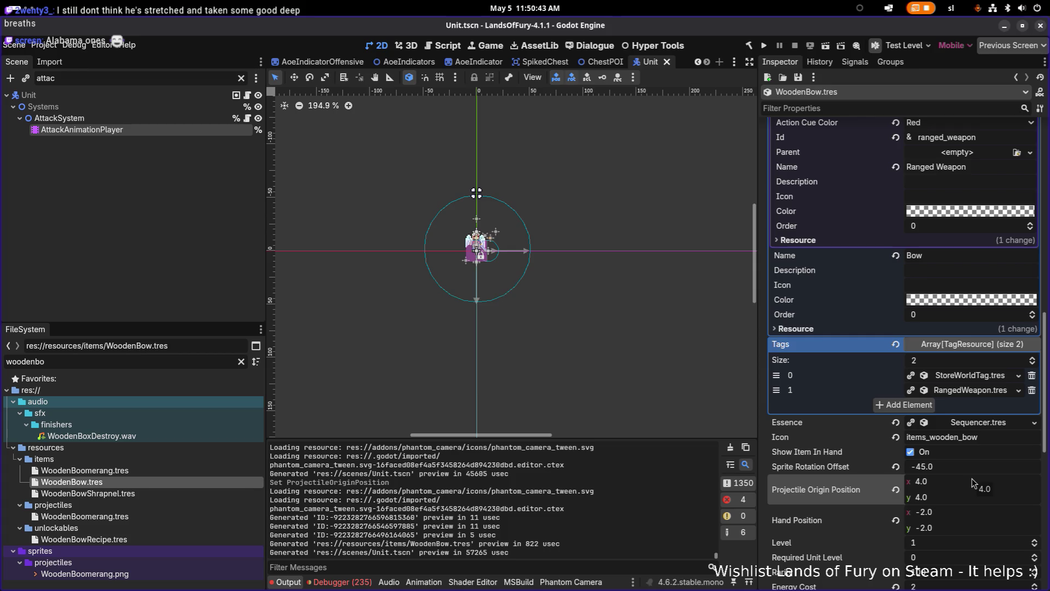
{"action": "key", "text": "super"}
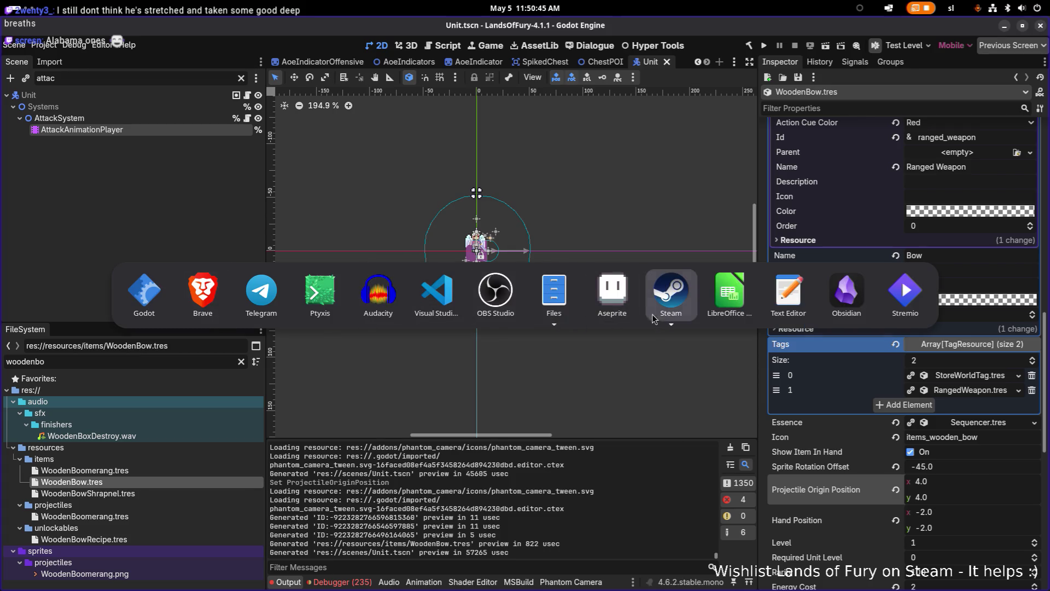
{"action": "left_click", "coordinate": [671, 293]}
{"action": "left_click", "coordinate": [612, 290]}
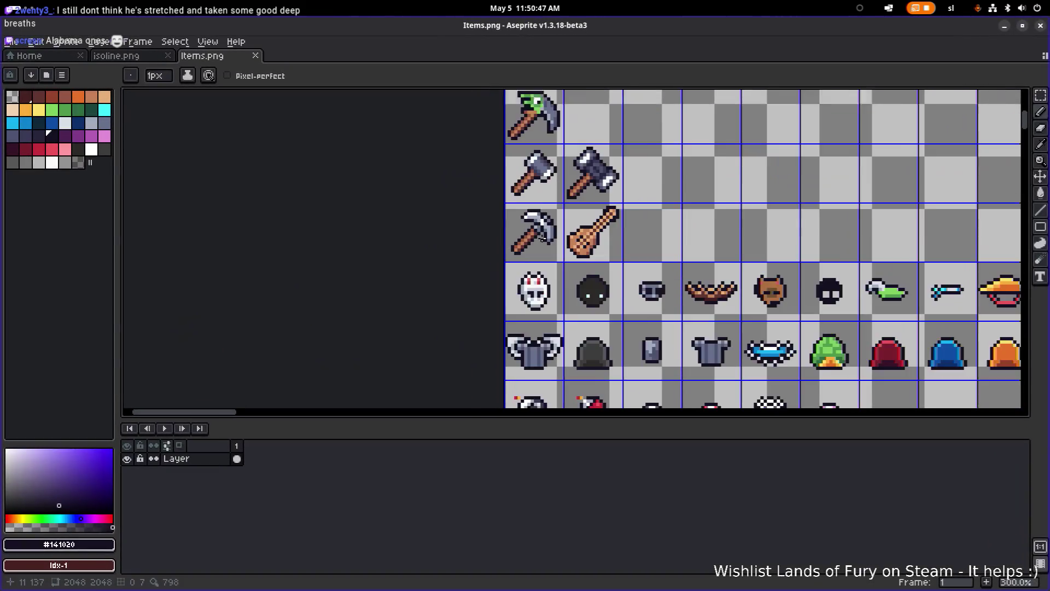
{"action": "scroll", "coordinate": [566, 213], "scroll_direction": "up", "scroll_amount": 5}
{"action": "scroll", "coordinate": [567, 214], "scroll_direction": "right", "scroll_amount": 5}
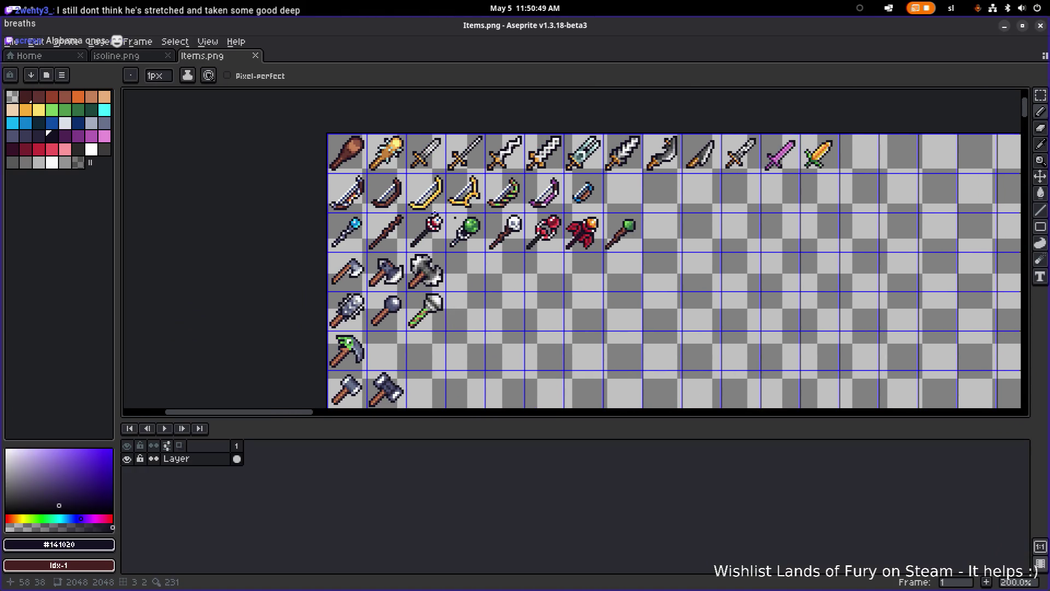
{"action": "left_click", "coordinate": [1004, 26]}
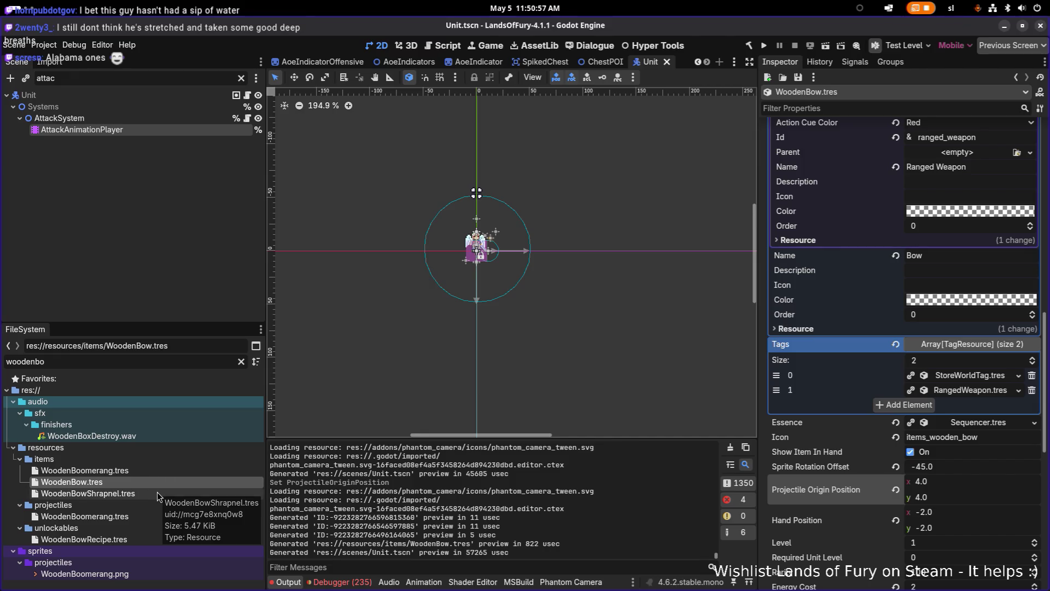
Step: Save WoodenBow.tres from the Inspector's save menu, then delete the 'woodenbow' FileSystem filter text
{"action": "left_click", "coordinate": [798, 77]}
{"action": "left_click", "coordinate": [805, 91]}
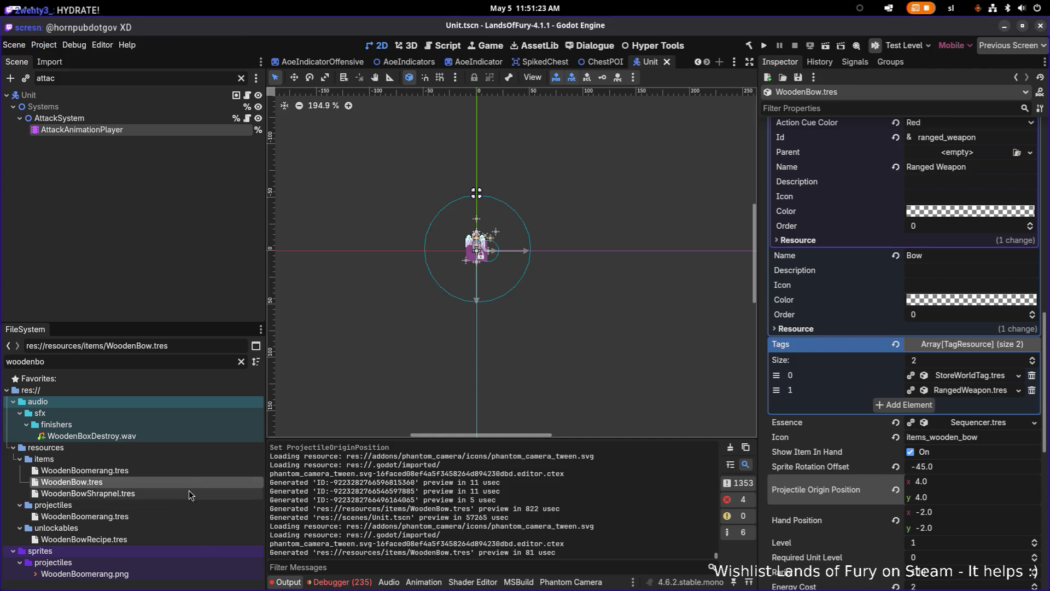
{"action": "left_click", "coordinate": [197, 364]}
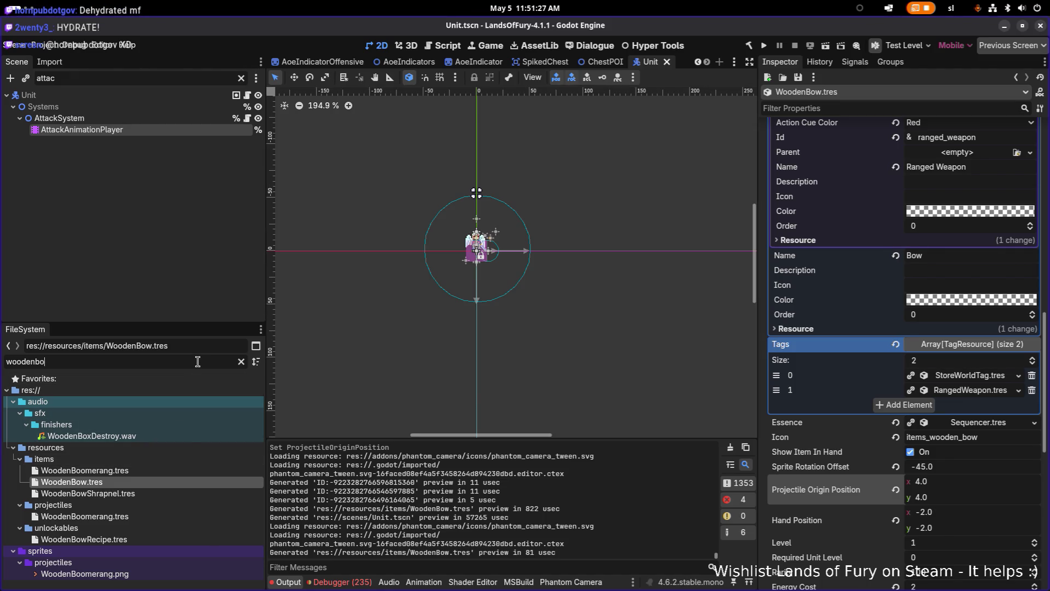
{"action": "double_click", "coordinate": [198, 362]}
{"action": "key", "text": "BackSpace"}
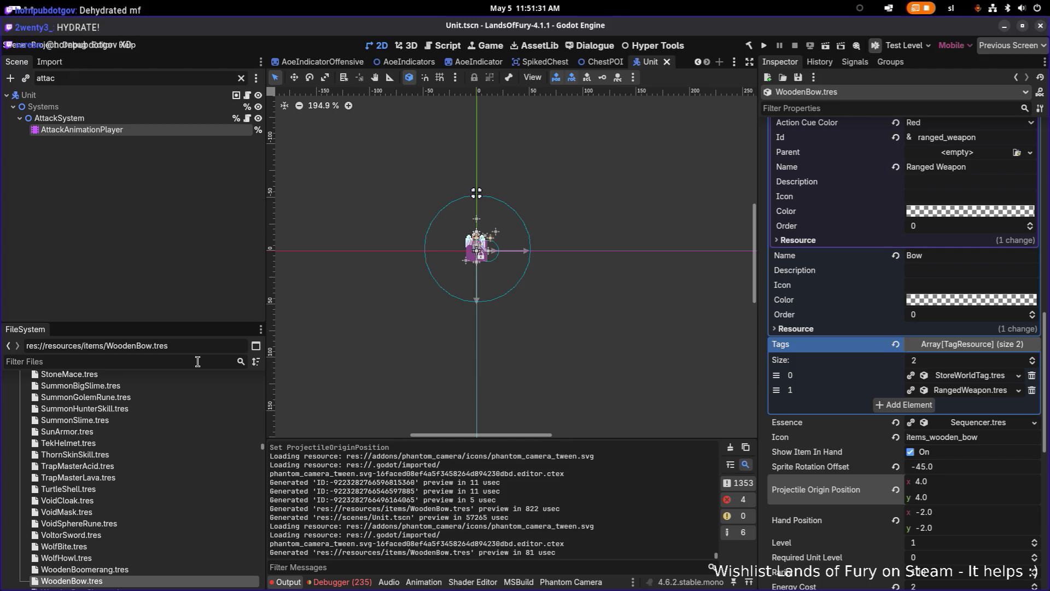
Step: Filter the FileSystem for 'companjo' and open Companjo.tres
{"action": "type", "text": "co"}
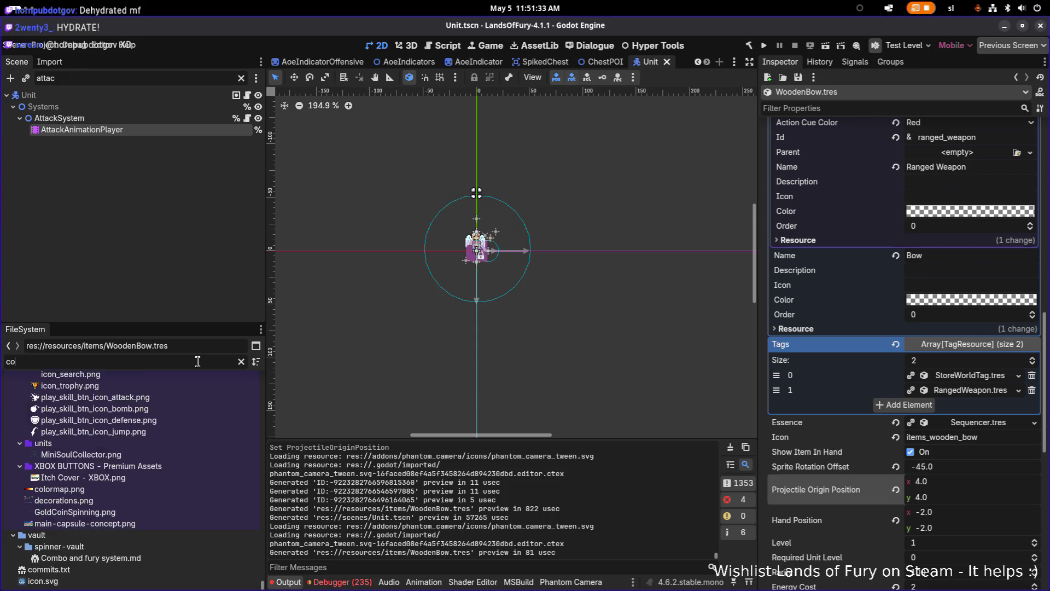
{"action": "type", "text": "mpanjo"}
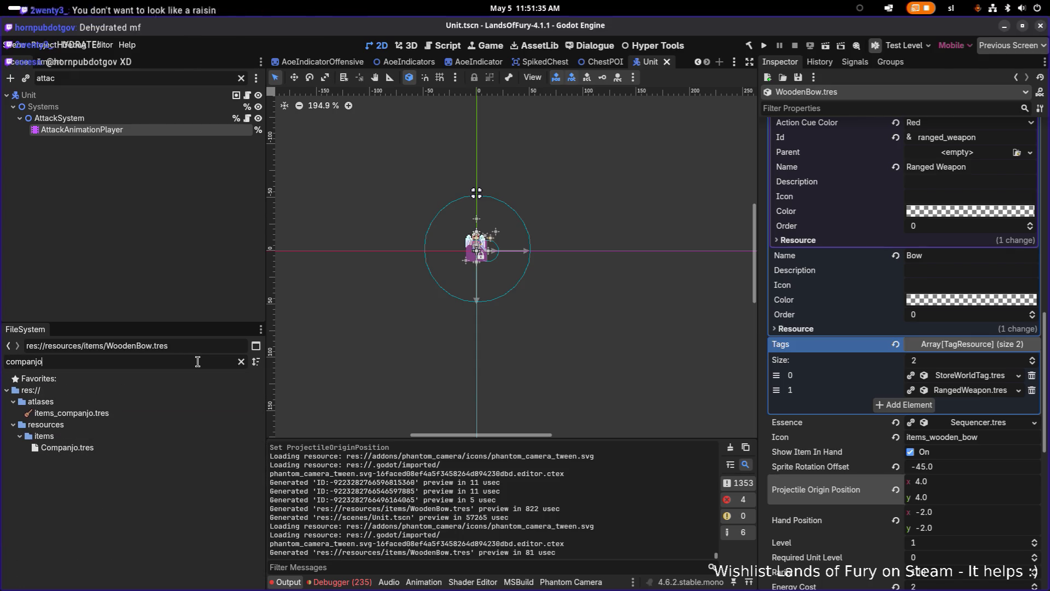
{"action": "left_click", "coordinate": [192, 450]}
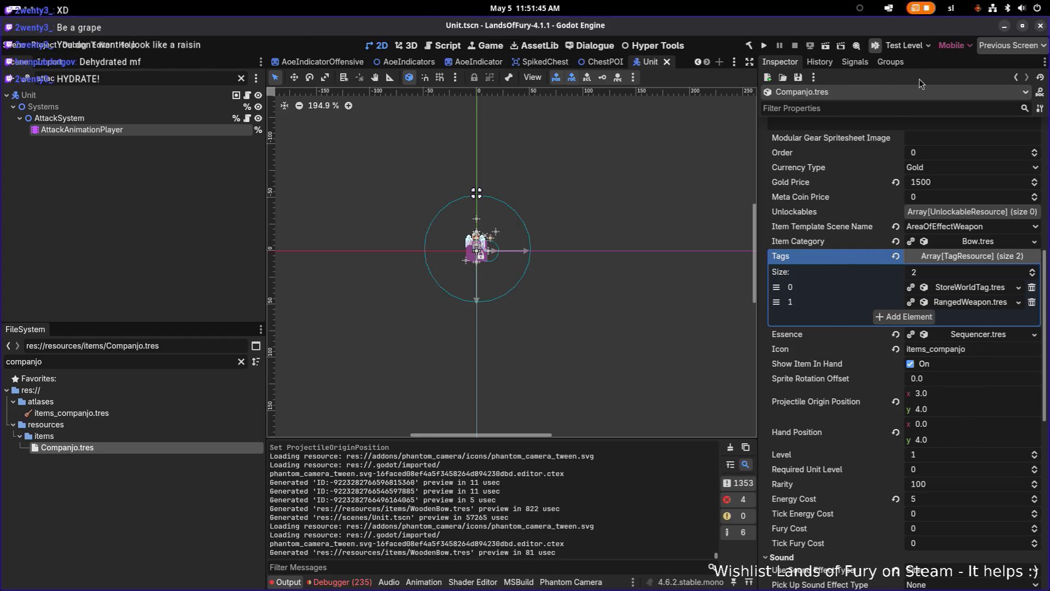
{"action": "key", "text": "ctrl+s"}
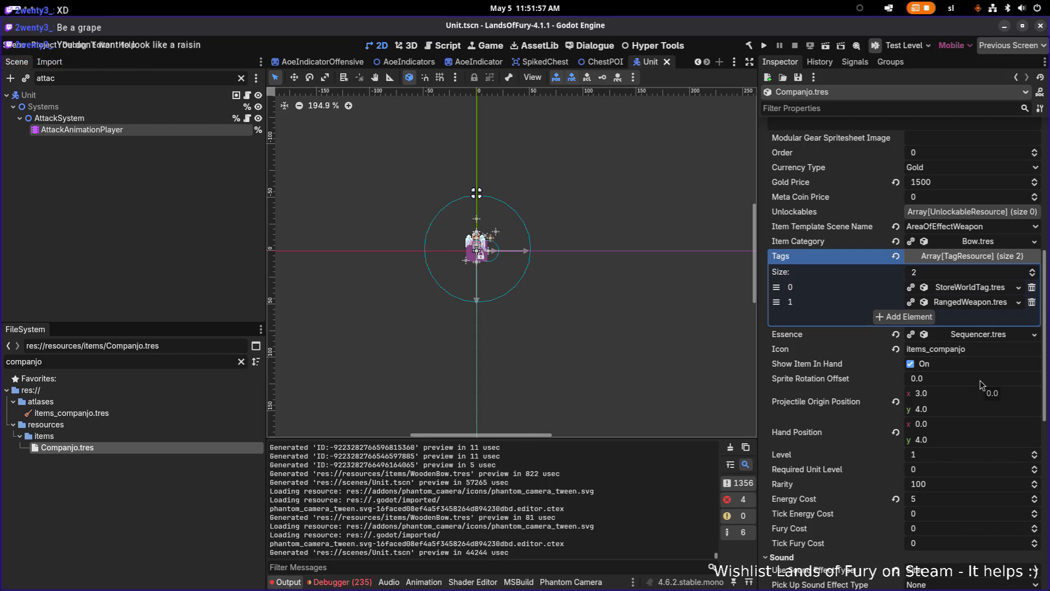
{"action": "key", "text": "ctrl+s"}
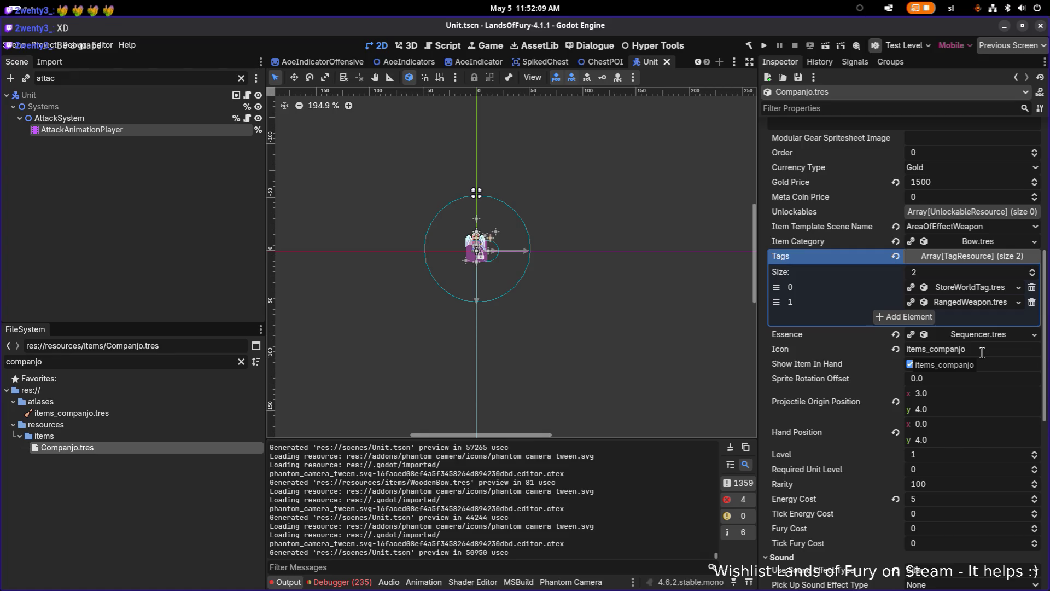
Step: Set Companjo's Hand Position to 16, 8, save, and run the project
{"action": "left_click", "coordinate": [979, 429]}
{"action": "type", "text": "16"}
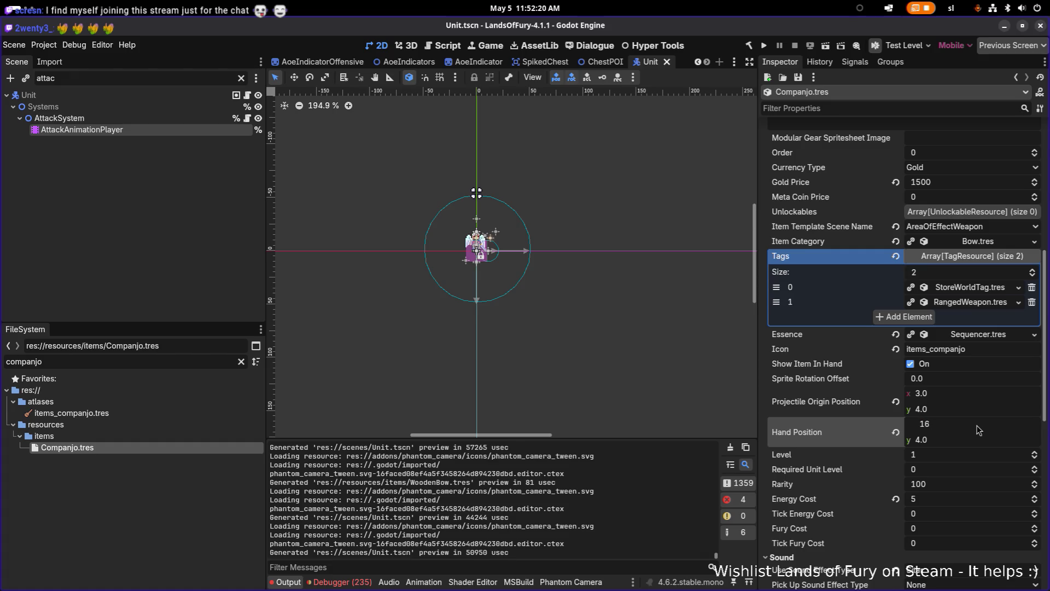
{"action": "key", "text": "Tab"}
{"action": "type", "text": "8"}
{"action": "key", "text": "ctrl+s"}
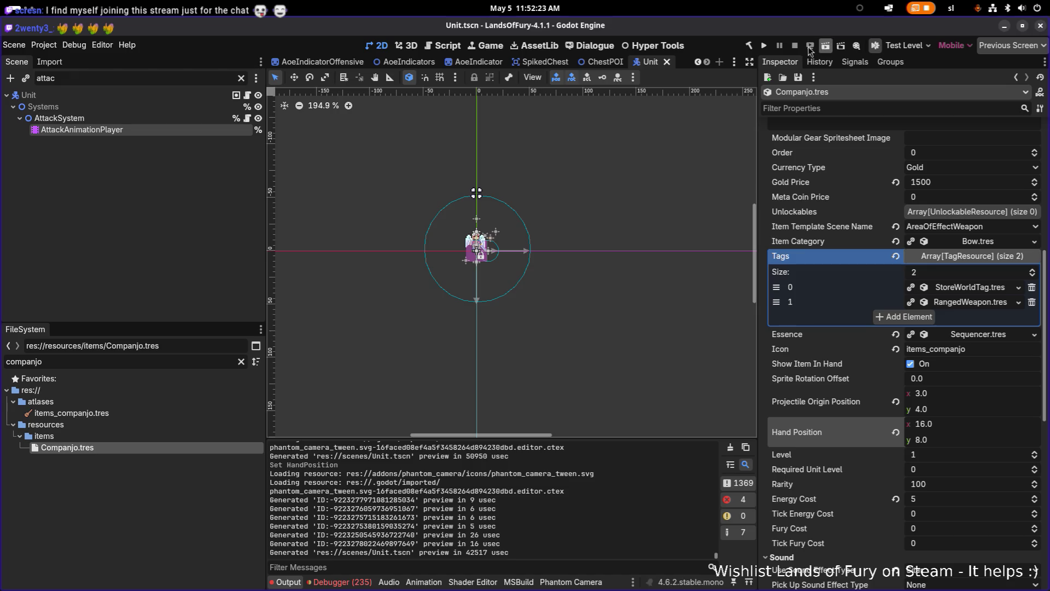
{"action": "left_click", "coordinate": [766, 46]}
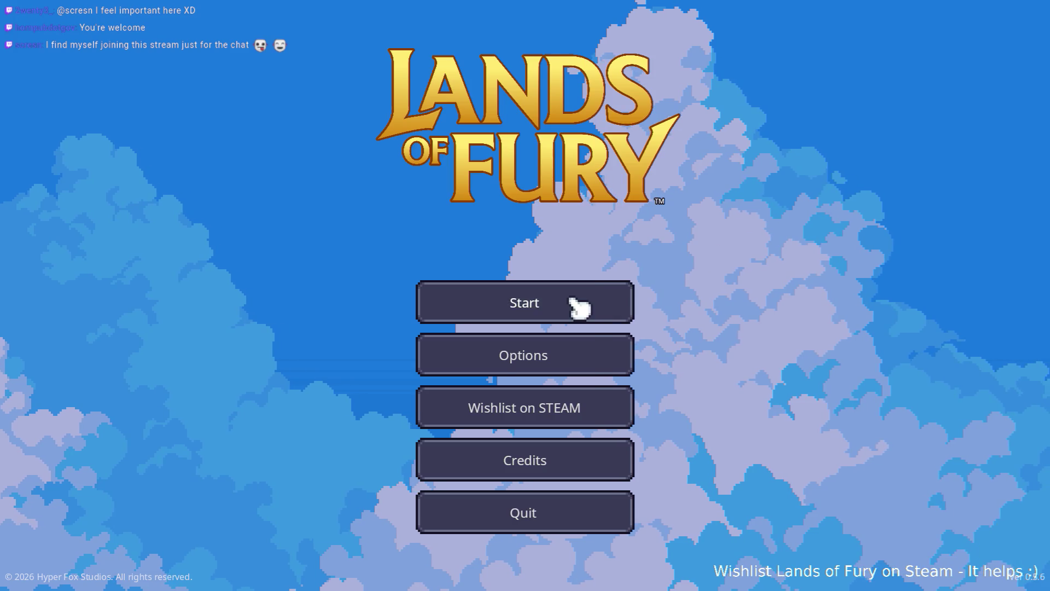
Step: Start with the first profile, equip the bow and fire six arrows, then open the developer console
{"action": "left_click", "coordinate": [581, 302]}
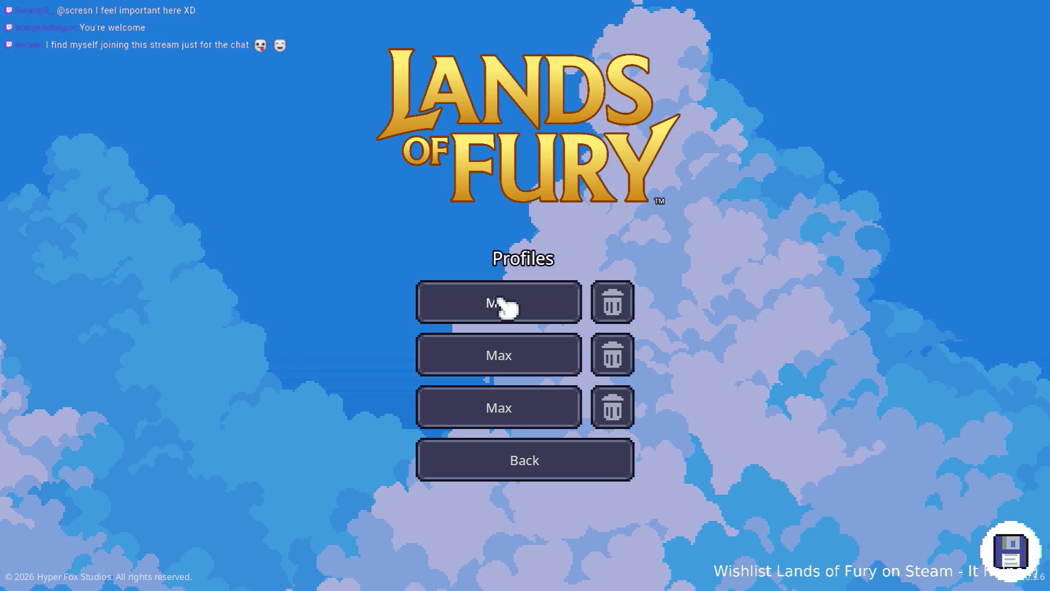
{"action": "left_click", "coordinate": [501, 299]}
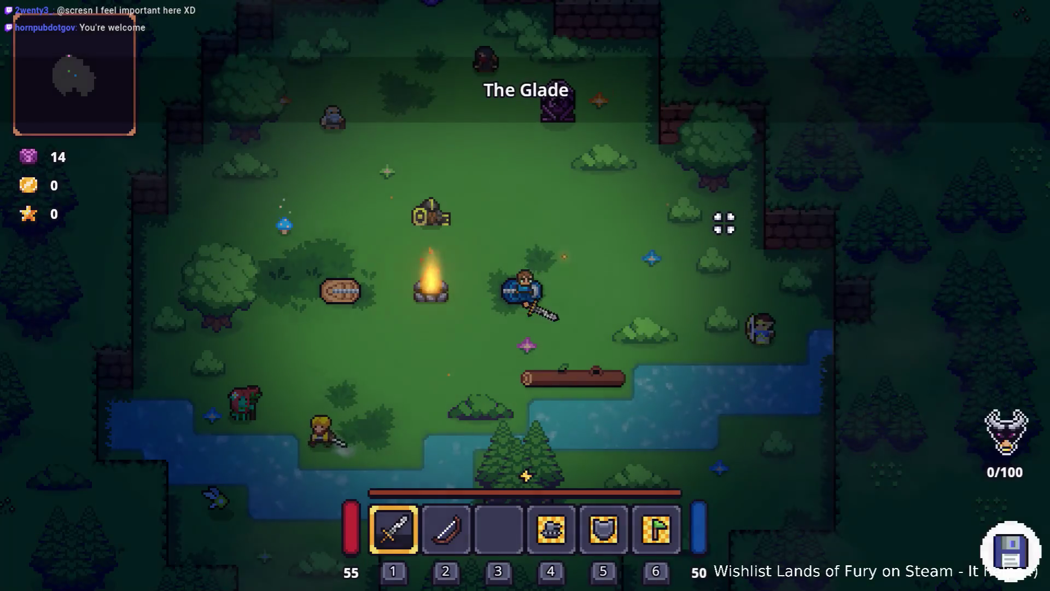
{"action": "key", "text": "2"}
{"action": "left_click", "coordinate": [770, 297]}
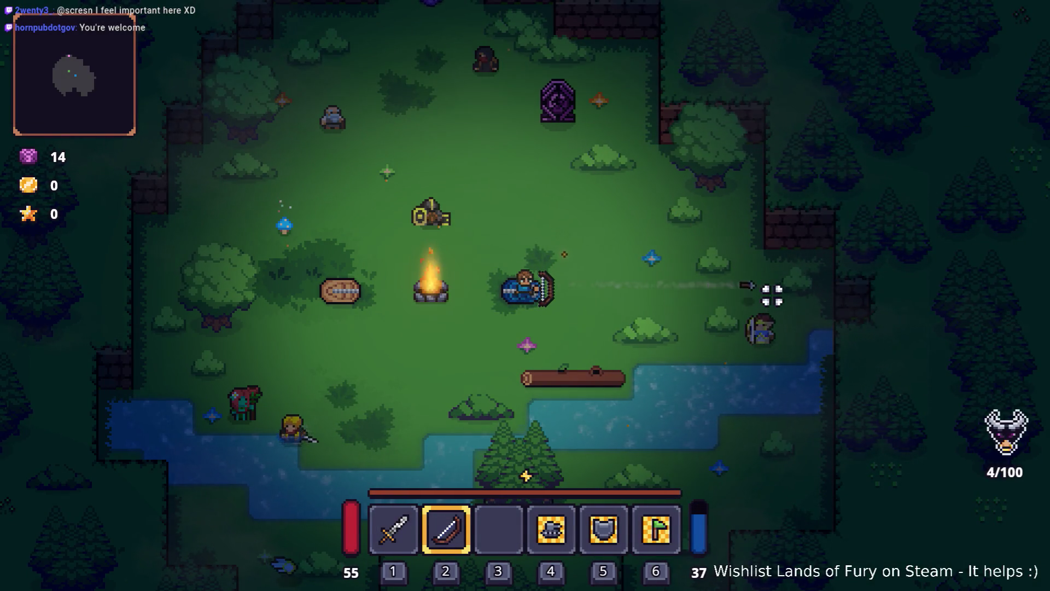
{"action": "left_click", "coordinate": [818, 297]}
{"action": "left_click", "coordinate": [821, 297]}
{"action": "left_click", "coordinate": [819, 297]}
{"action": "left_click", "coordinate": [820, 297]}
{"action": "left_click", "coordinate": [820, 298]}
{"action": "key", "text": "grave"}
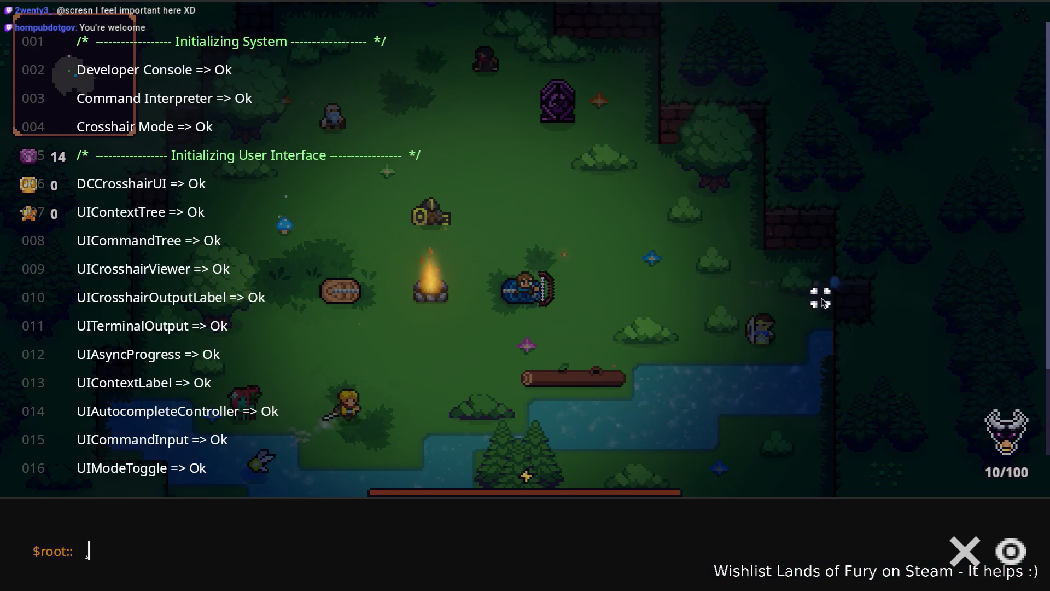
Step: Run Player.AddItem(companion) in the console and equip the lute with key 3
{"action": "type", "text": "Play"}
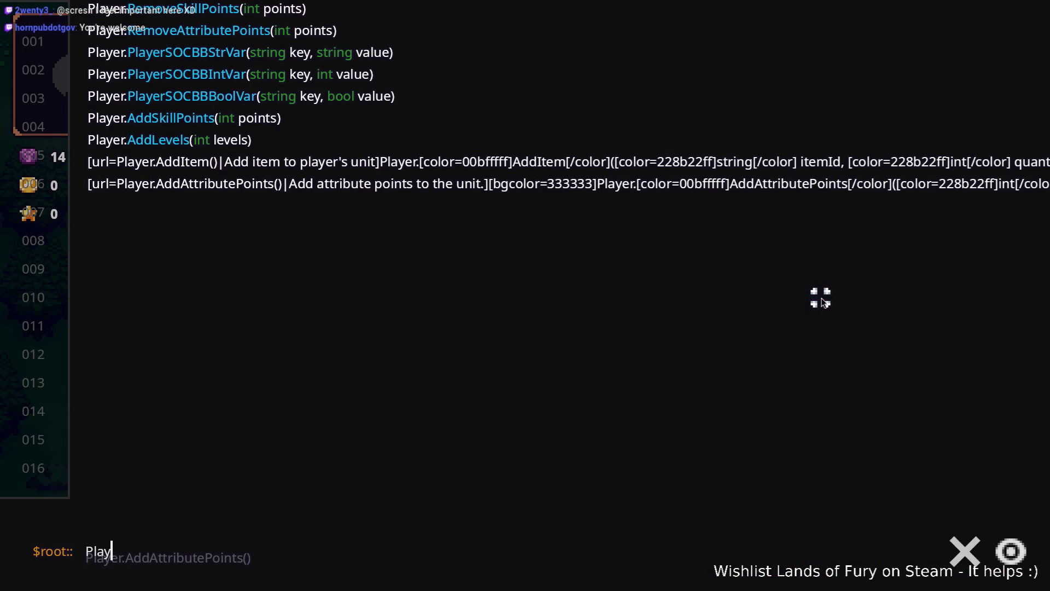
{"action": "type", "text": "er.AddItem"}
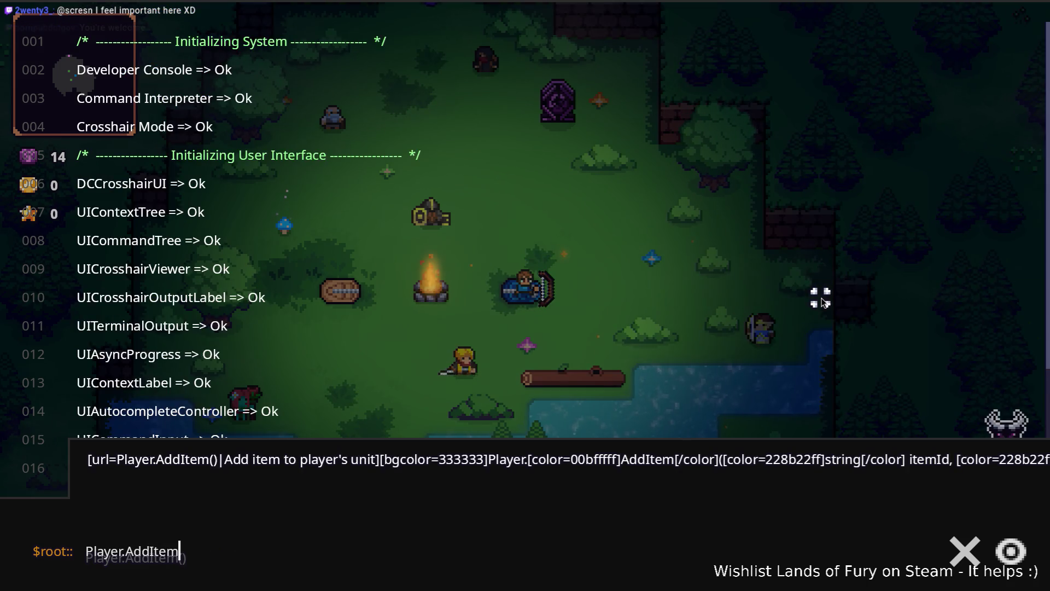
{"action": "type", "text": "(companion)"}
{"action": "key", "text": "Return"}
{"action": "key", "text": "grave"}
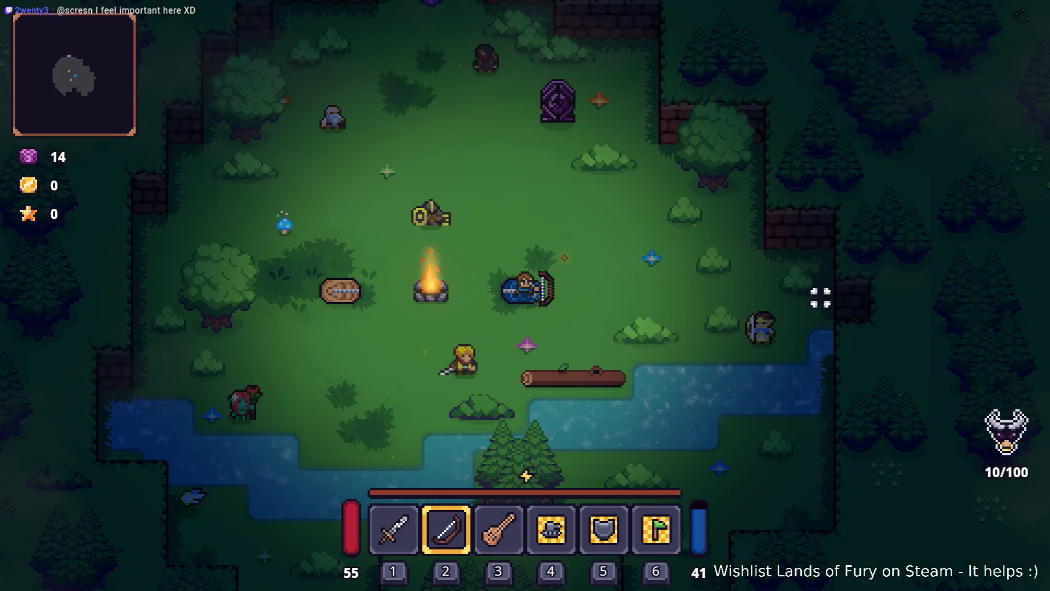
{"action": "key", "text": "3"}
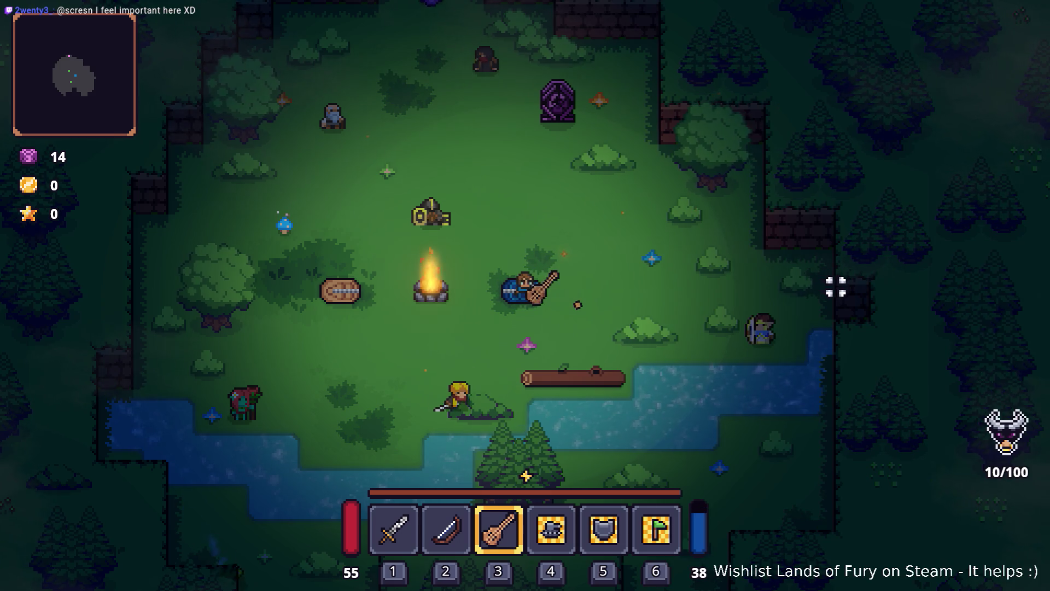
{"action": "key", "text": "d"}
Step: Cast music notes with the lute while walking around the clearing, then return to Godot
{"action": "left_click", "coordinate": [787, 284]}
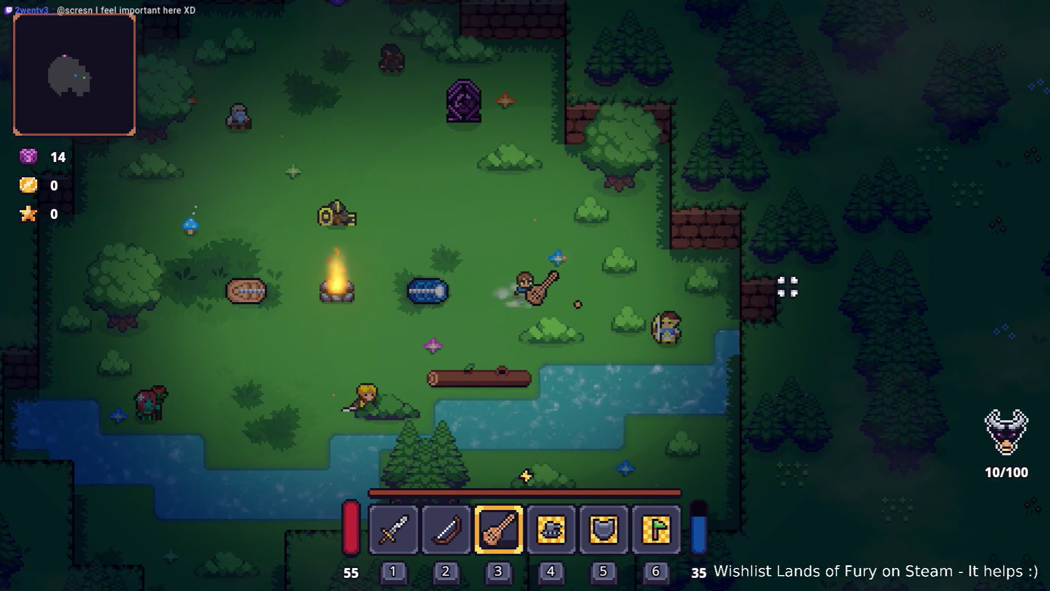
{"action": "key", "text": "a"}
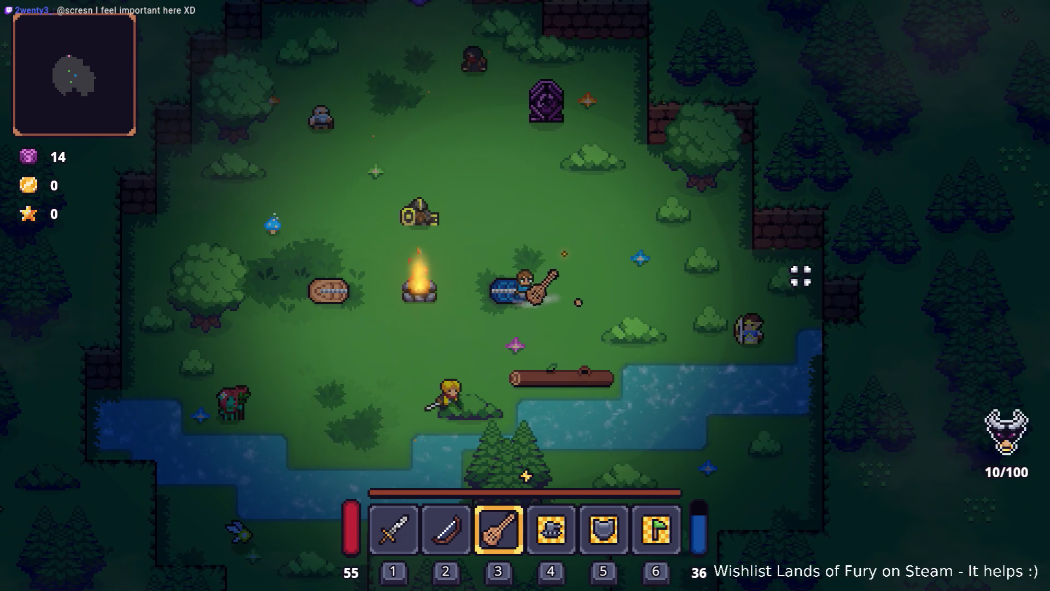
{"action": "left_click", "coordinate": [805, 297]}
{"action": "left_click", "coordinate": [805, 297]}
{"action": "key", "text": "d"}
{"action": "left_click", "coordinate": [805, 297]}
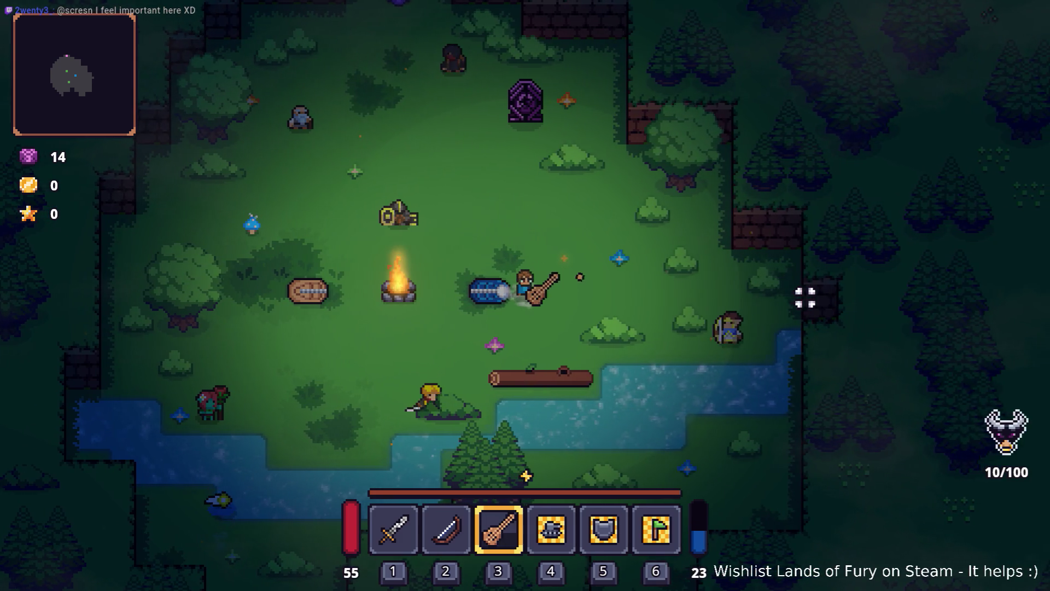
{"action": "left_click", "coordinate": [805, 297]}
{"action": "left_click", "coordinate": [805, 297]}
{"action": "left_click", "coordinate": [805, 297]}
{"action": "left_click", "coordinate": [805, 297]}
{"action": "key", "text": "a"}
{"action": "key", "text": "w"}
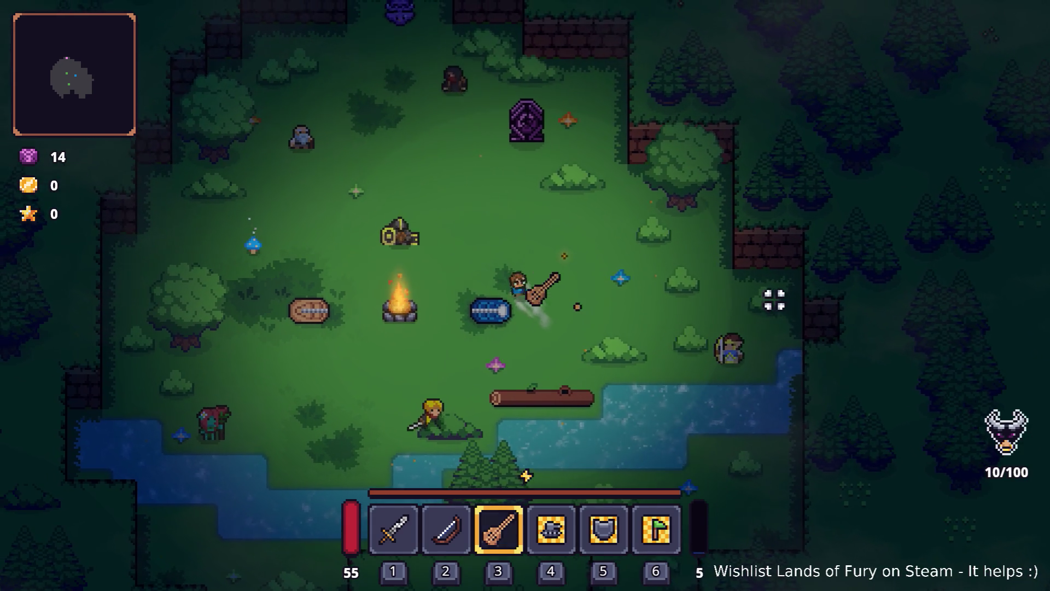
{"action": "key", "text": "w"}
{"action": "key", "text": "a"}
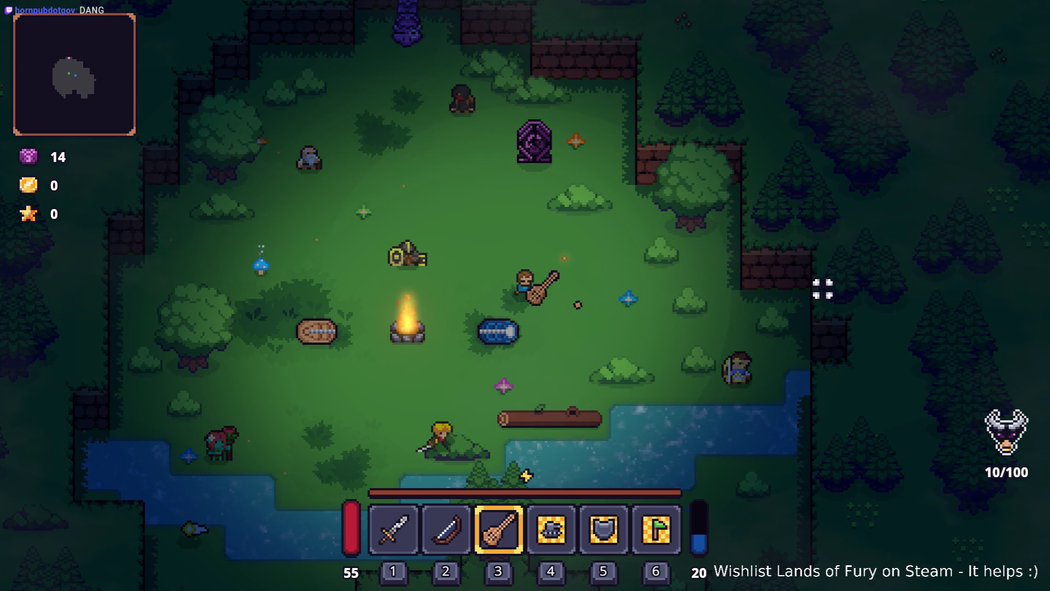
{"action": "key", "text": "alt+Tab"}
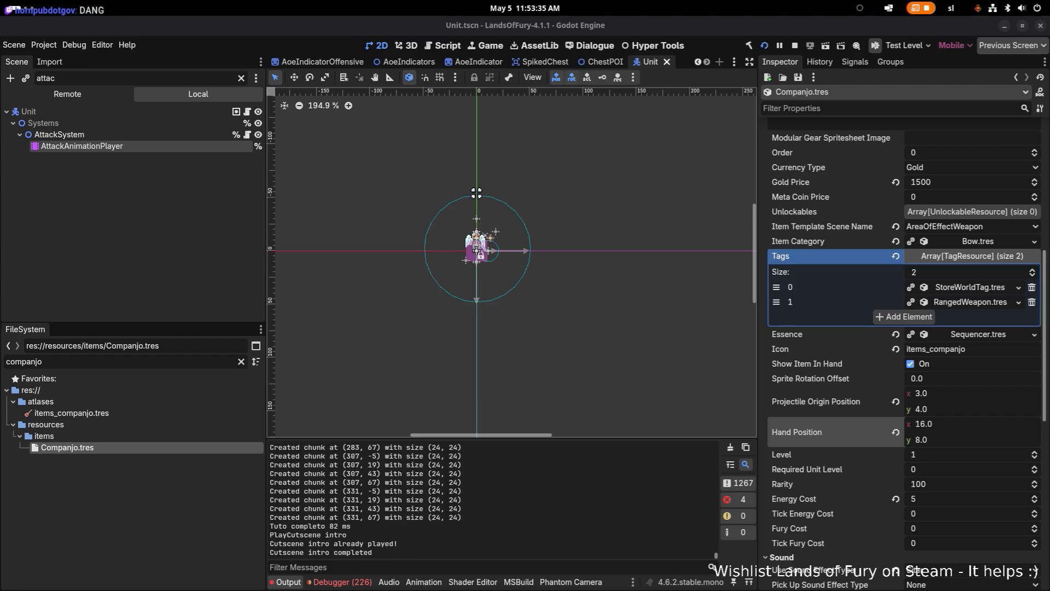
Step: Set Companjo's Hand Position y and x to 6, save, and relaunch the game
{"action": "left_click", "coordinate": [950, 441]}
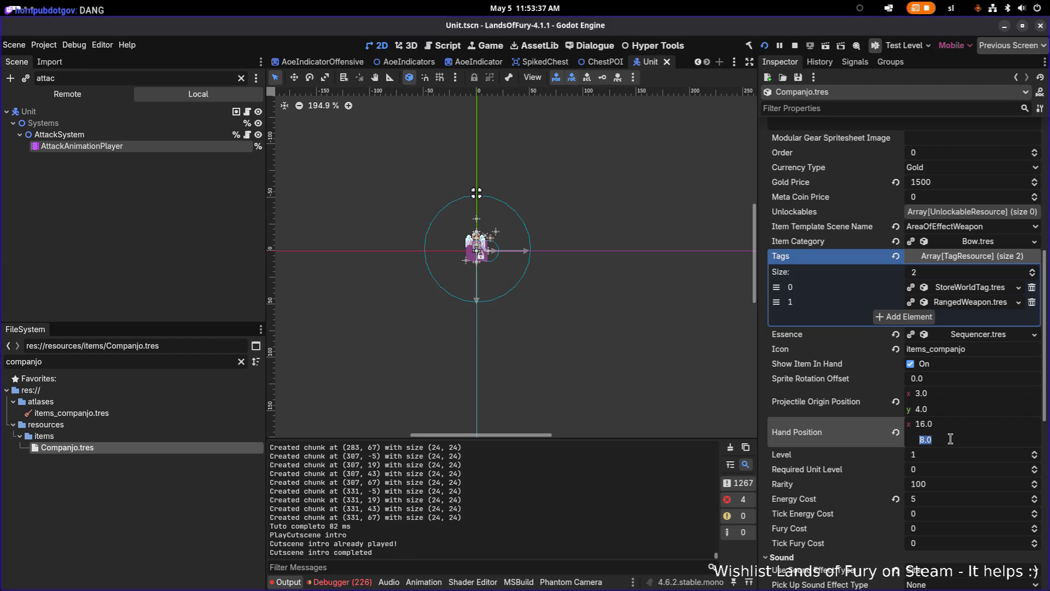
{"action": "type", "text": "5"}
{"action": "key", "text": "Return"}
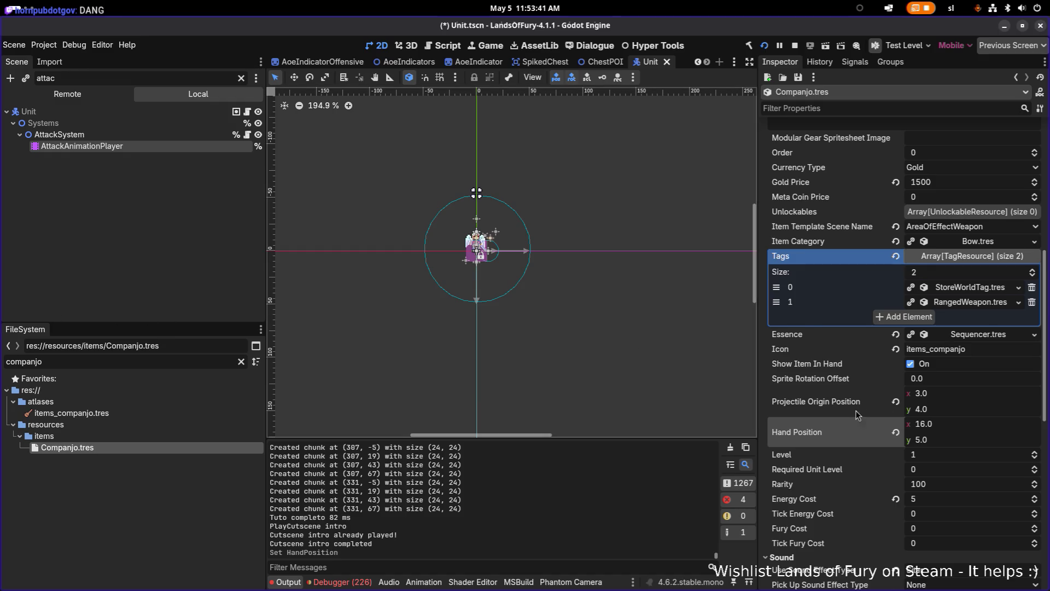
{"action": "scroll", "coordinate": [859, 410], "scroll_direction": "down", "scroll_amount": 2}
{"action": "left_click", "coordinate": [957, 380]}
{"action": "type", "text": "6"}
{"action": "key", "text": "Return"}
{"action": "left_click", "coordinate": [974, 368]}
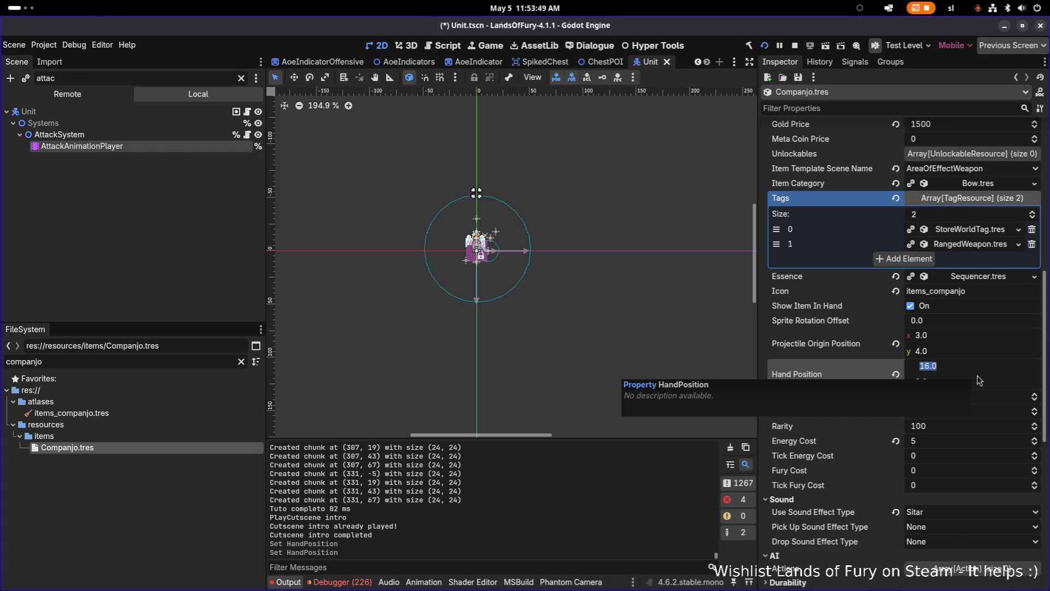
{"action": "type", "text": "5"}
{"action": "type", "text": "6"}
{"action": "key", "text": "Return"}
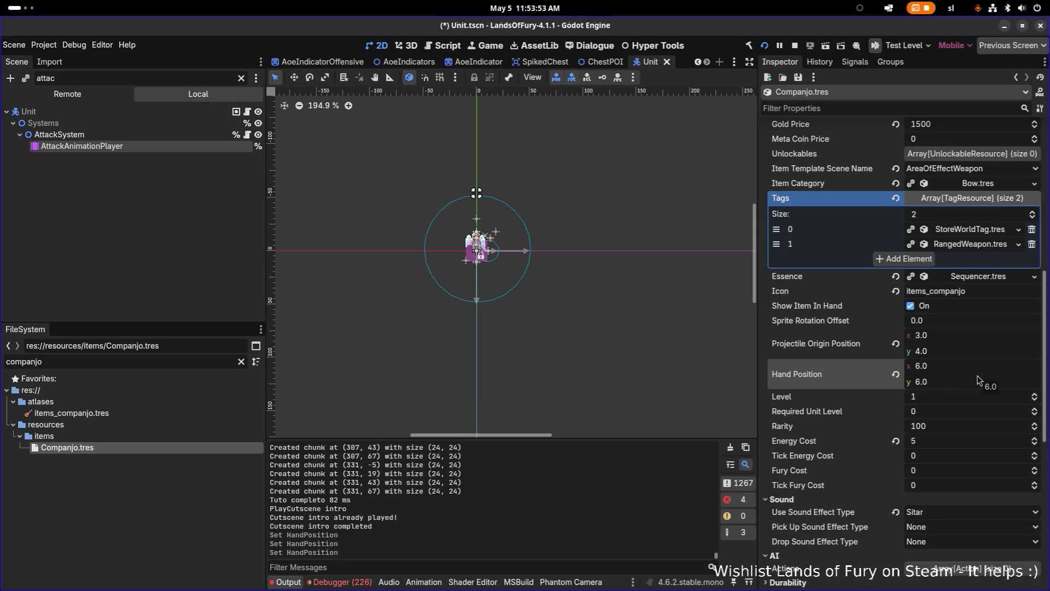
{"action": "key", "text": "ctrl+s"}
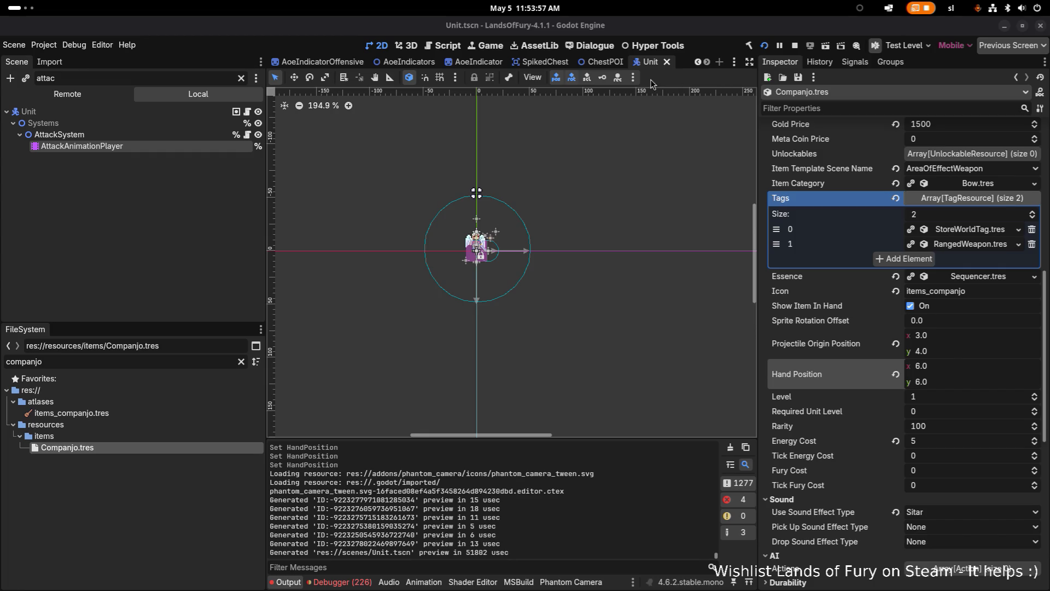
{"action": "left_click", "coordinate": [765, 45]}
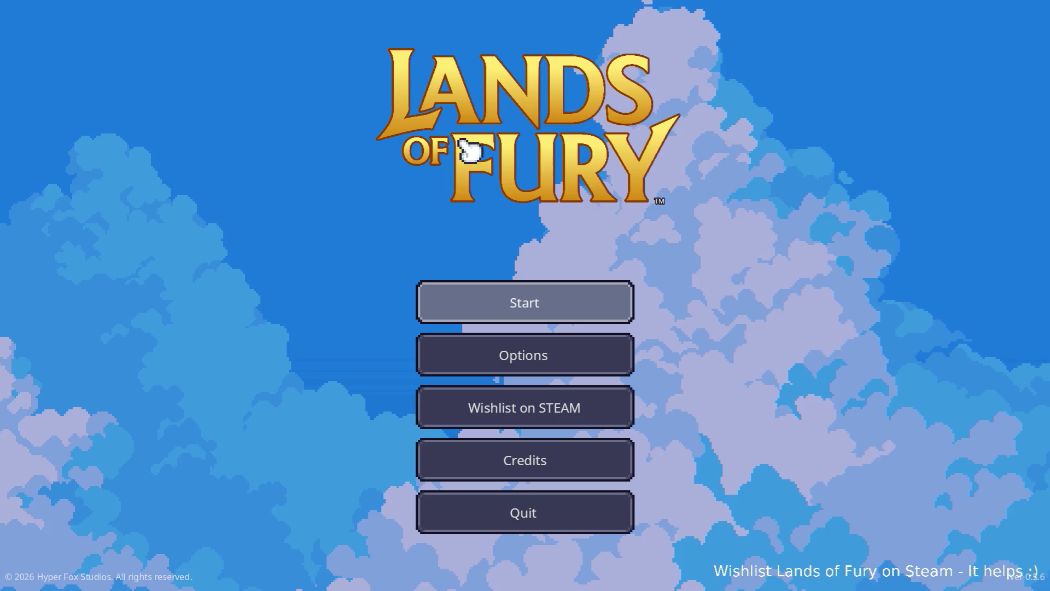
Step: Start the game with a saved profile, equip the bow and open the console
{"action": "left_click", "coordinate": [575, 293]}
{"action": "left_click", "coordinate": [550, 306]}
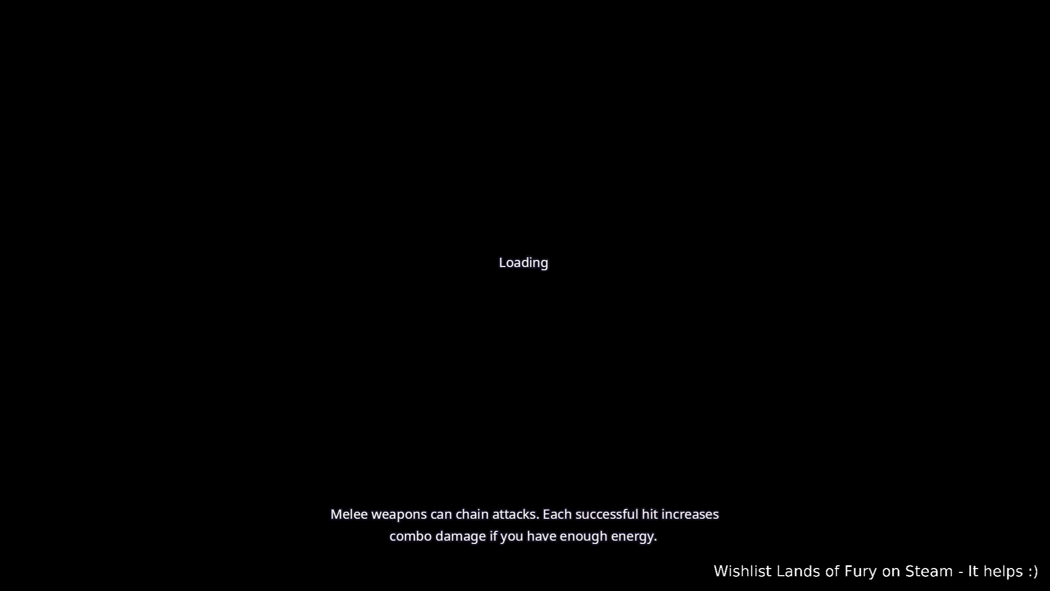
{"action": "key", "text": "2"}
{"action": "key", "text": "grave"}
Step: Run Player.AddItem(companion, 1) to add the lute, then switch back to the editor
{"action": "type", "text": "palyer"}
{"action": "key", "text": "BackSpace"}
{"action": "key", "text": "BackSpace"}
{"action": "key", "text": "BackSpace"}
{"action": "type", "text": "Player.Ad"}
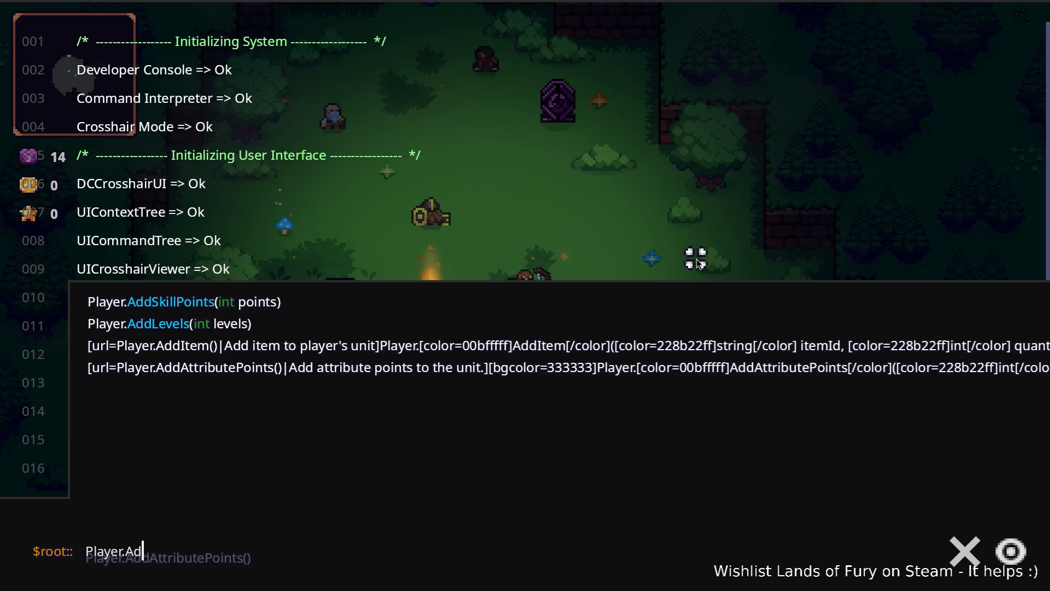
{"action": "type", "text": "dItem(compna"}
{"action": "key", "text": "BackSpace"}
{"action": "key", "text": "BackSpace"}
{"action": "type", "text": "aj"}
{"action": "key", "text": "BackSpace"}
{"action": "type", "text": "nio, 1)"}
{"action": "key", "text": "Return"}
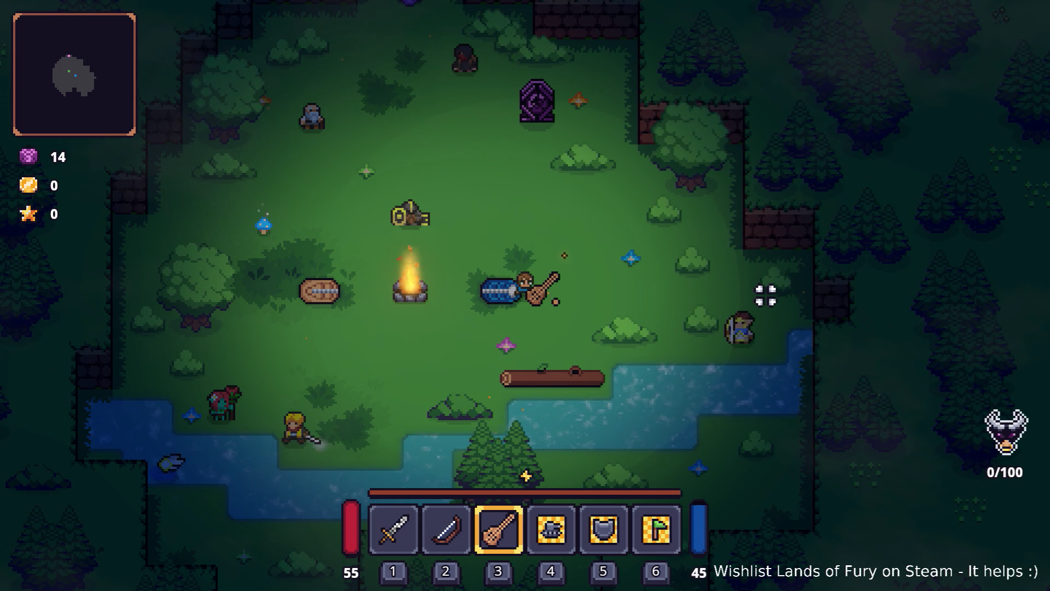
{"action": "key", "text": "alt+Tab"}
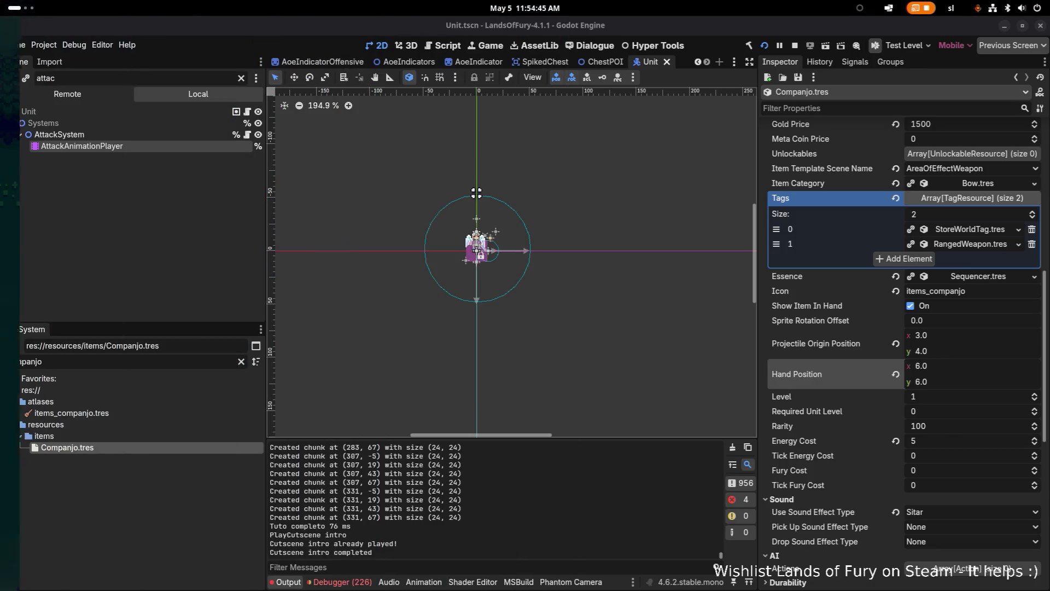
Step: Filter the Scene tree for 'hand'
{"action": "scroll", "coordinate": [448, 230], "scroll_direction": "up", "scroll_amount": 1}
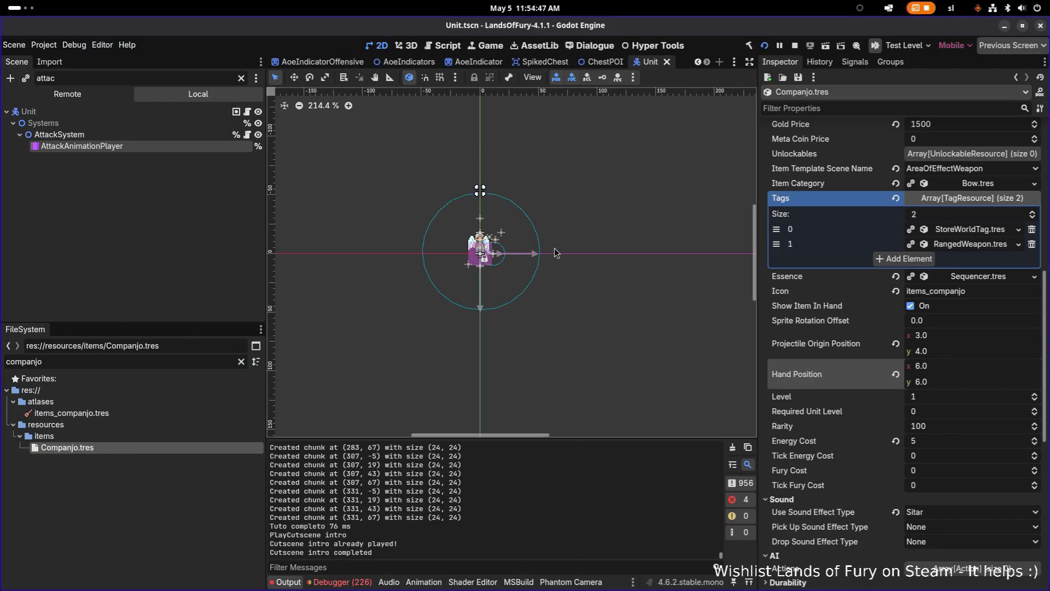
{"action": "key", "text": "alt+Tab"}
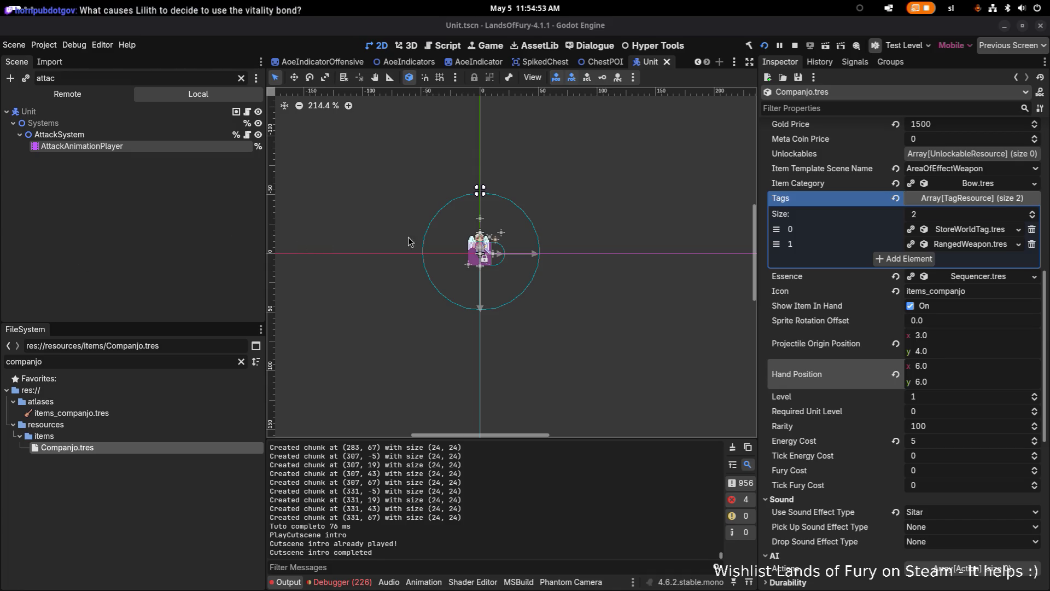
{"action": "scroll", "coordinate": [361, 237], "scroll_direction": "up", "scroll_amount": 5}
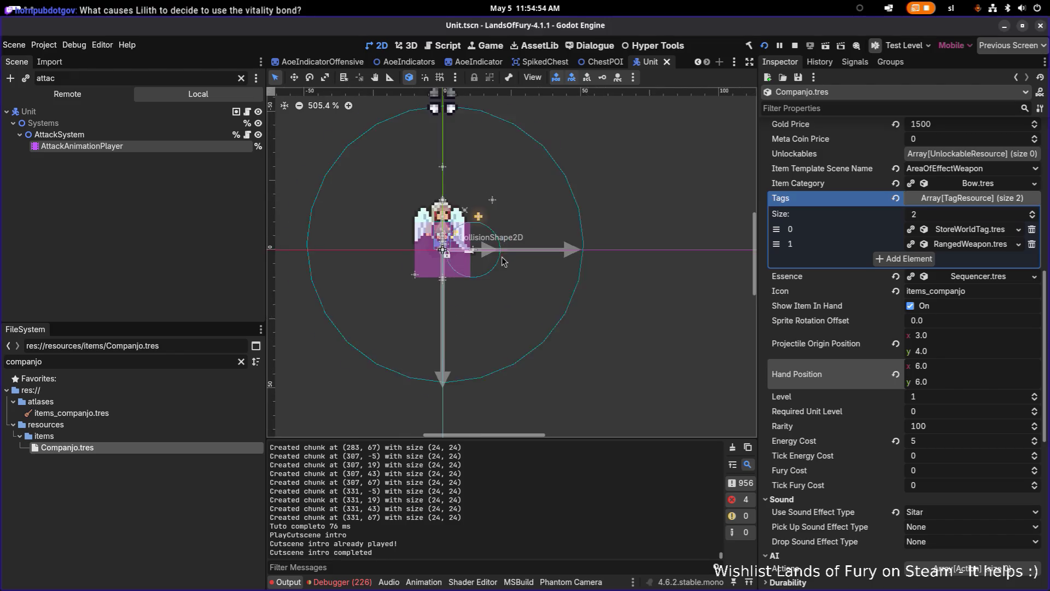
{"action": "double_click", "coordinate": [136, 80]}
{"action": "type", "text": "hand"}
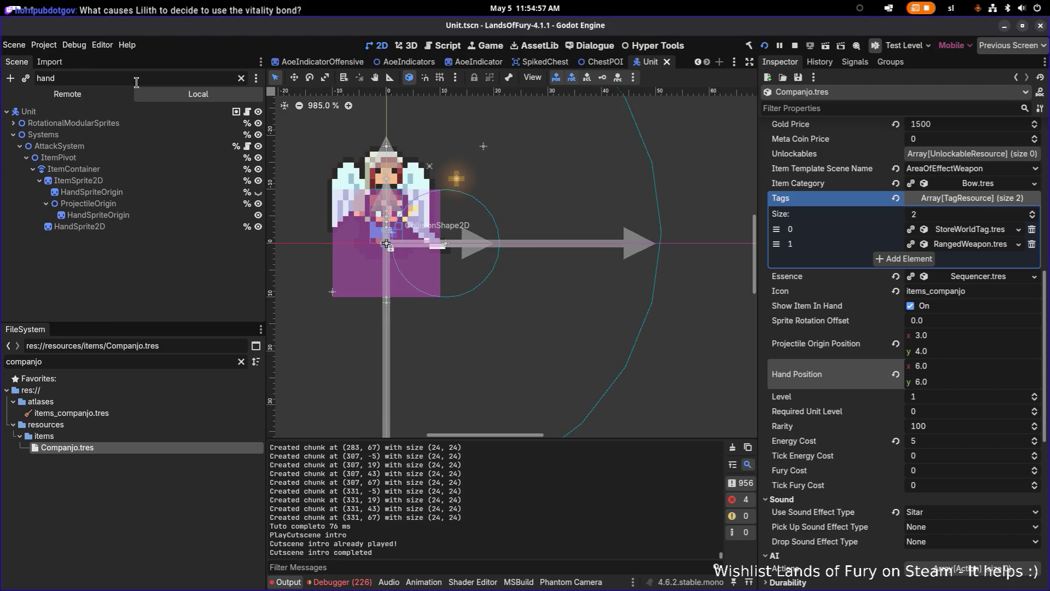
Step: Toggle HandSpriteOrigin's visibility, leaving it hidden, and select the node without renaming it
{"action": "left_click", "coordinate": [258, 192]}
{"action": "left_click", "coordinate": [258, 194]}
{"action": "left_click", "coordinate": [258, 194]}
{"action": "scroll", "coordinate": [414, 218], "scroll_direction": "down", "scroll_amount": 5}
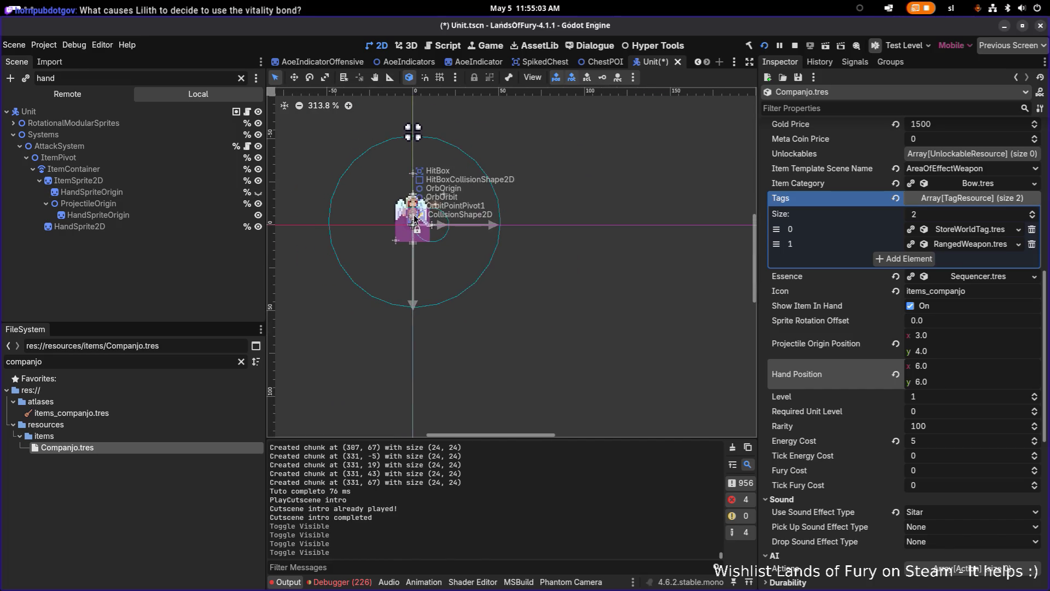
{"action": "scroll", "coordinate": [414, 218], "scroll_direction": "up", "scroll_amount": 5}
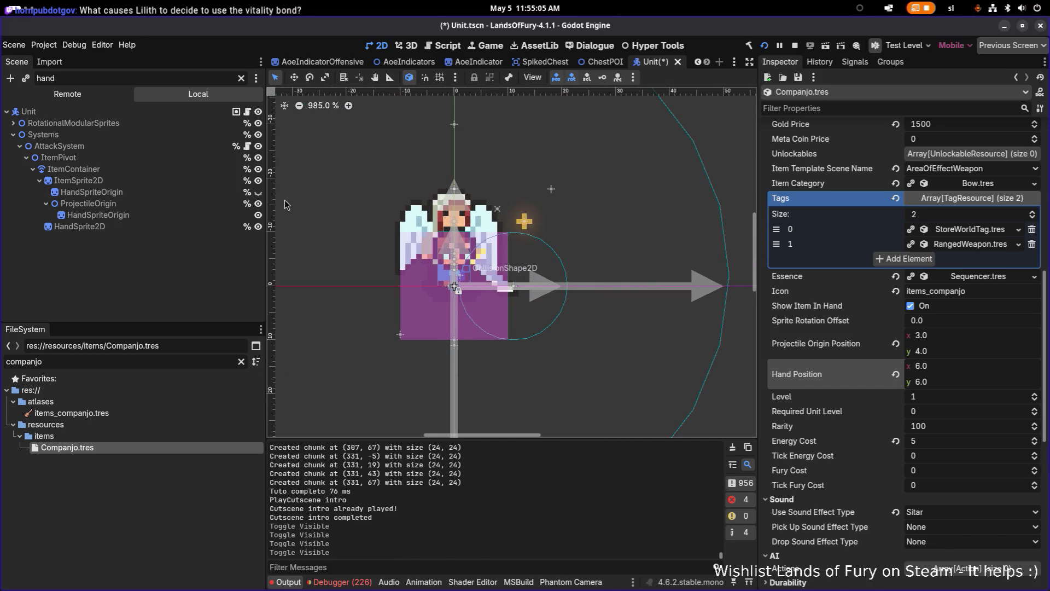
{"action": "left_click", "coordinate": [259, 192]}
{"action": "left_click", "coordinate": [260, 192]}
{"action": "left_click", "coordinate": [260, 193]}
{"action": "left_click", "coordinate": [260, 192]}
{"action": "left_click", "coordinate": [162, 191]}
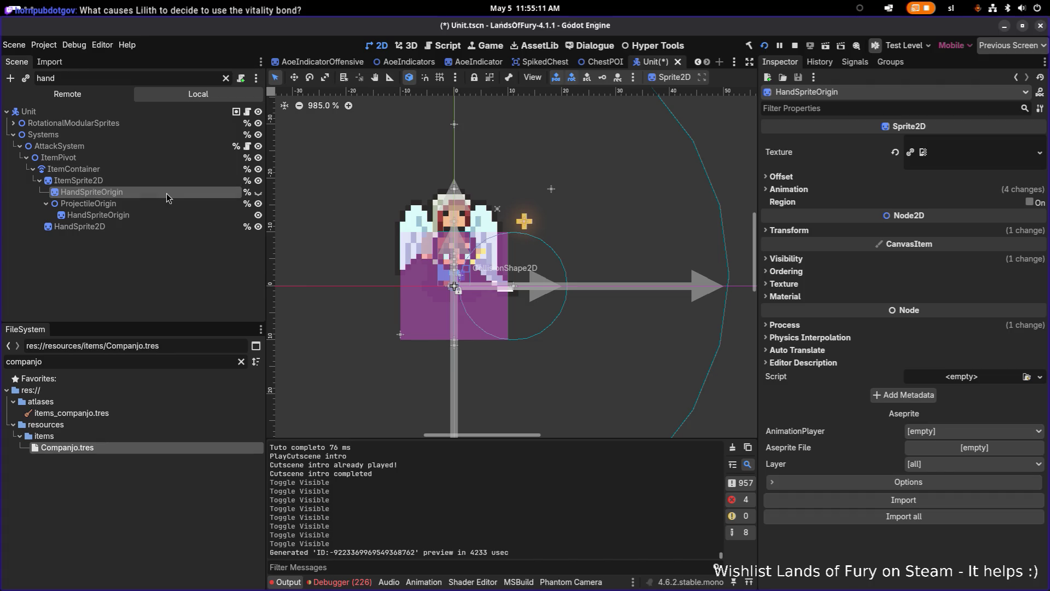
{"action": "left_click", "coordinate": [166, 193]}
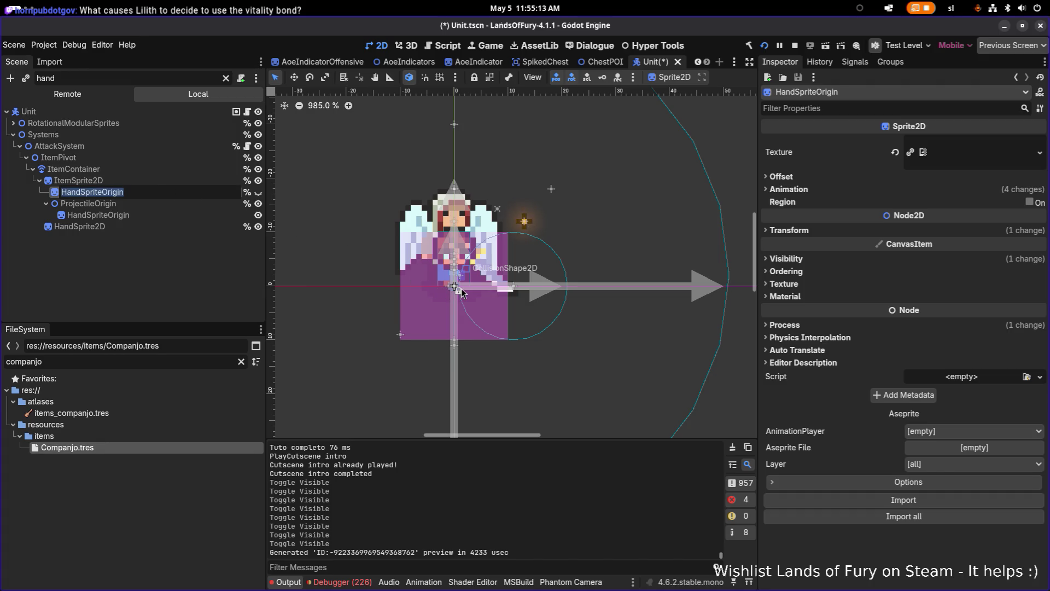
{"action": "key", "text": "Escape"}
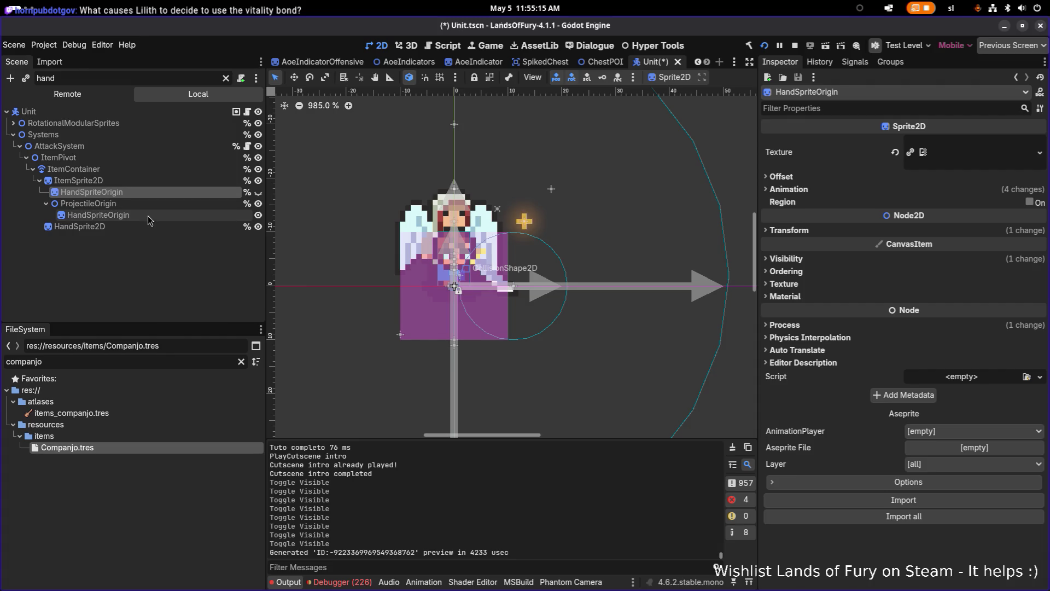
Step: Set Companjo's Hand Position to 2, 2, save Unit.tscn, and relaunch the game
{"action": "left_click", "coordinate": [66, 448]}
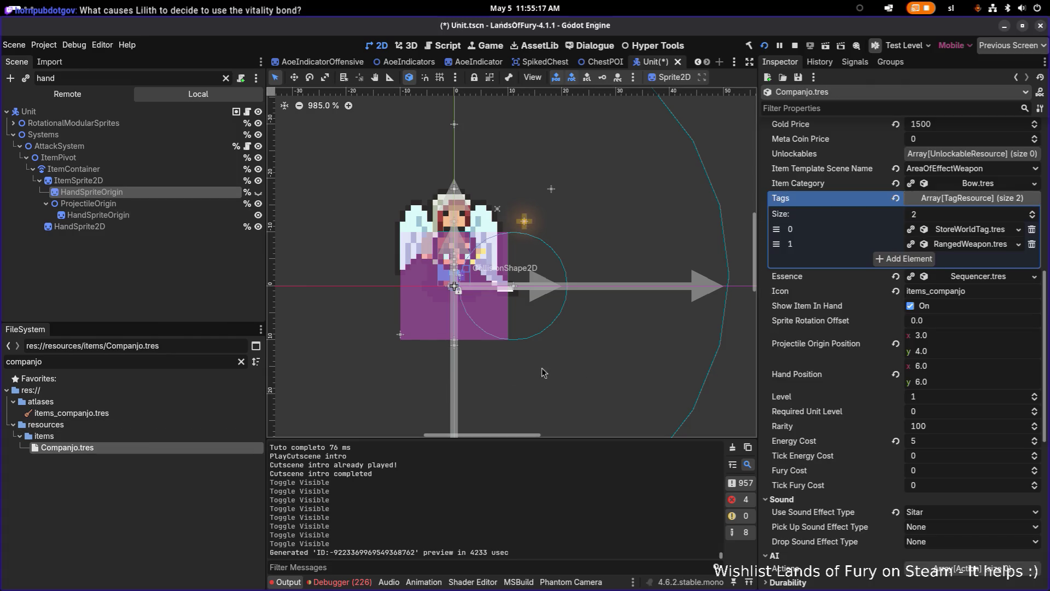
{"action": "left_click", "coordinate": [980, 366]}
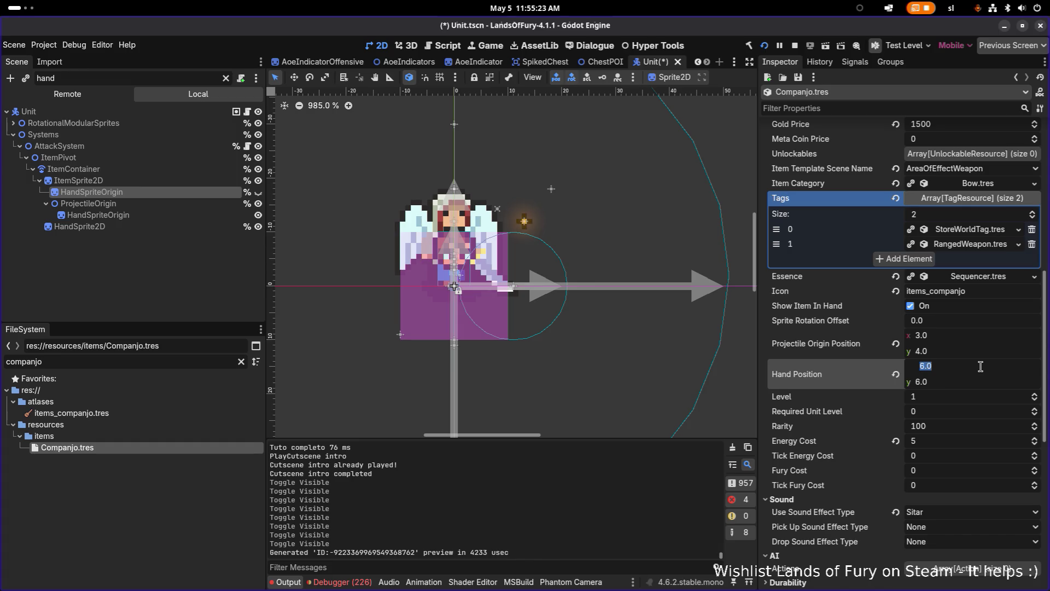
{"action": "type", "text": "3"}
{"action": "key", "text": "Return"}
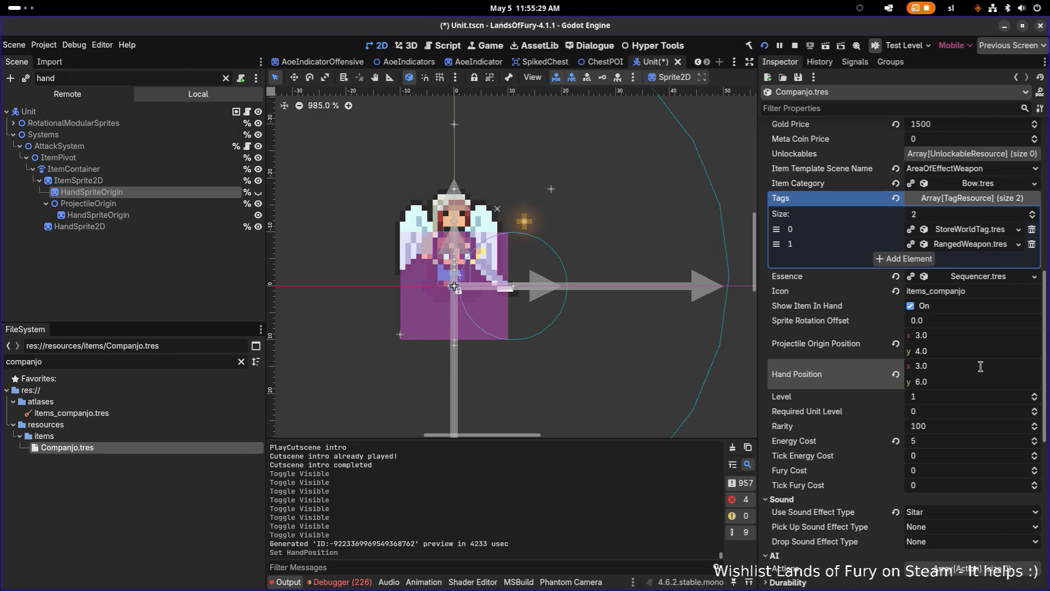
{"action": "key", "text": "shift+Tab"}
{"action": "key", "text": "Tab"}
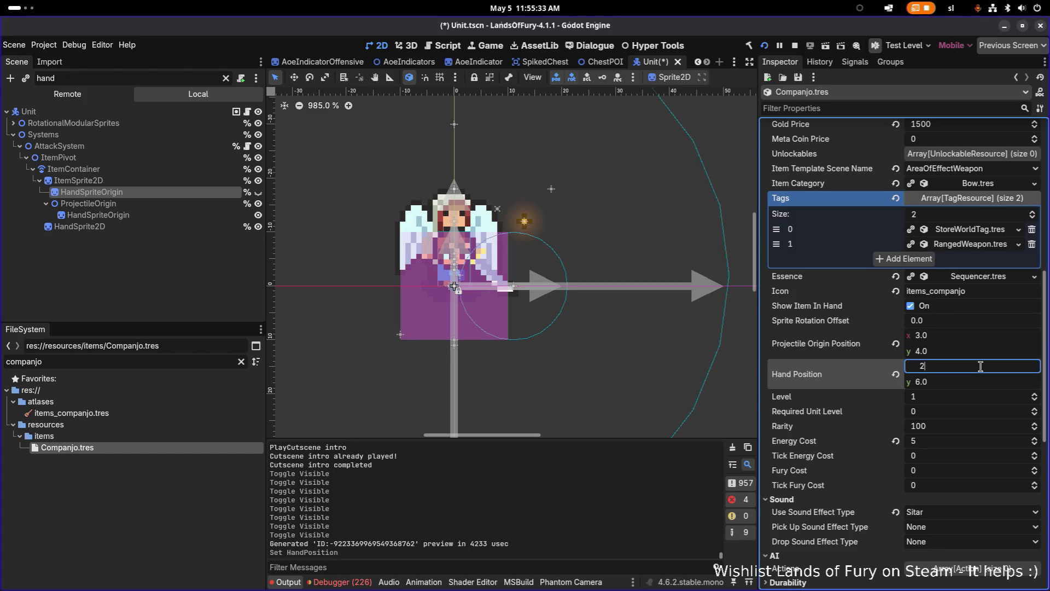
{"action": "key", "text": "Tab"}
{"action": "key", "text": "ctrl+s"}
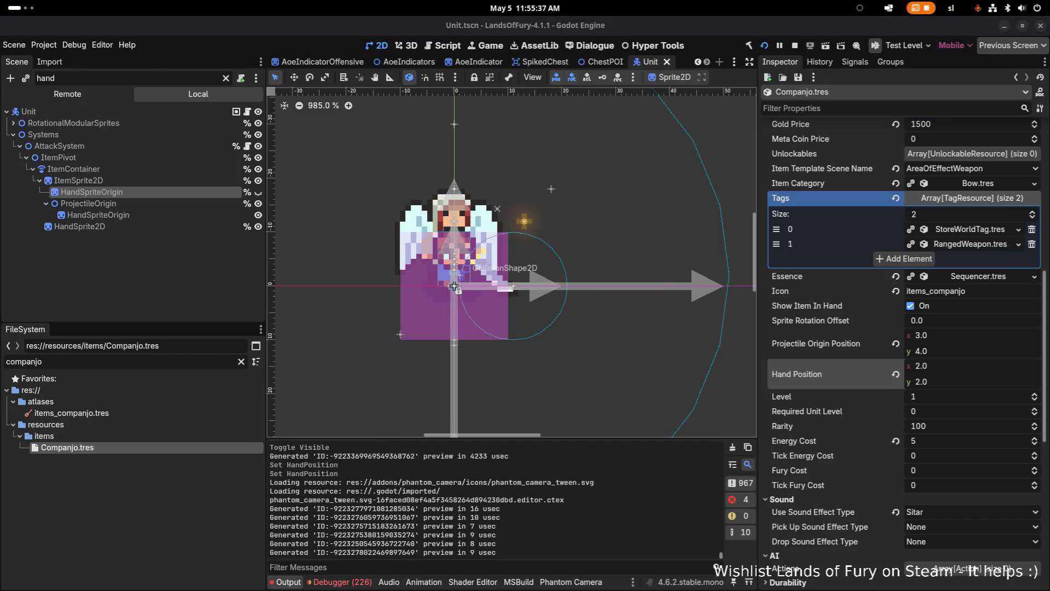
{"action": "left_click", "coordinate": [764, 45]}
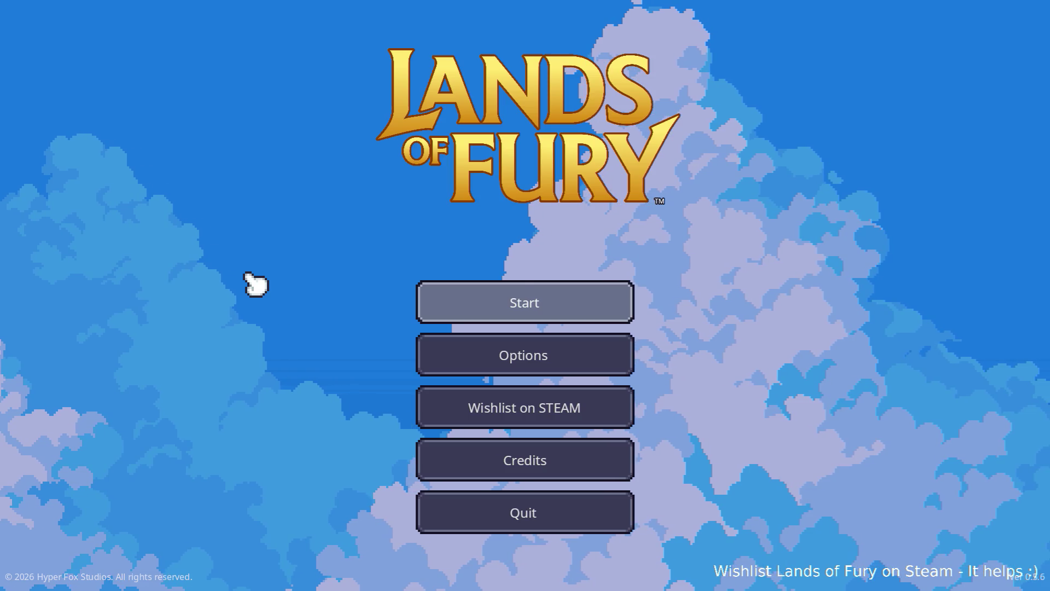
Step: Load the first profile, add the lute via Player.AddItem(companjo), and attack once
{"action": "left_click", "coordinate": [528, 289]}
{"action": "left_click", "coordinate": [502, 292]}
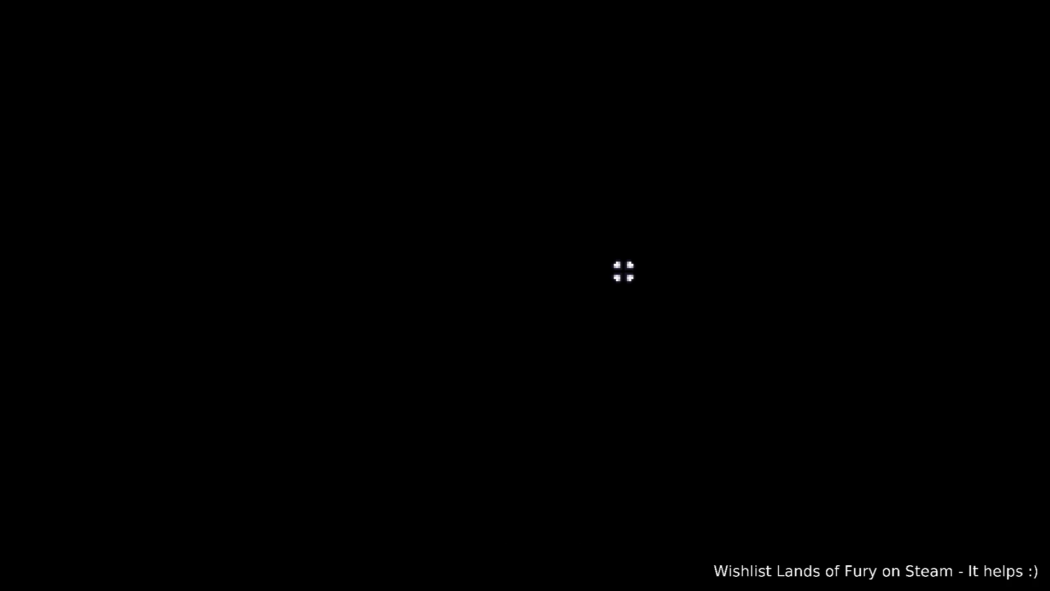
{"action": "key", "text": "grave"}
{"action": "type", "text": "o"}
{"action": "key", "text": "BackSpace"}
{"action": "type", "text": "Player.AddItem("}
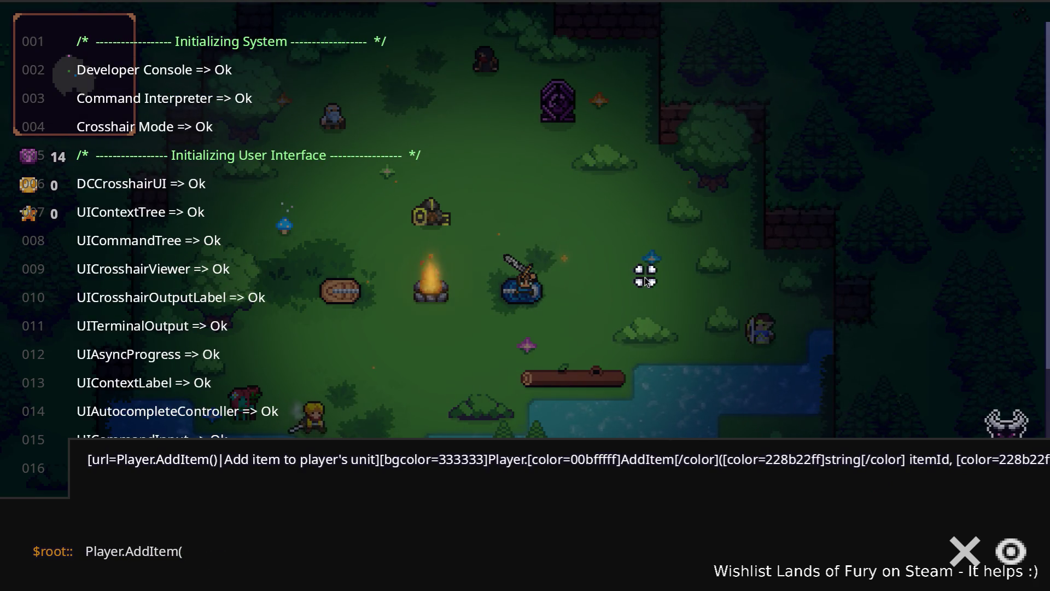
{"action": "type", "text": "companjo,1"}
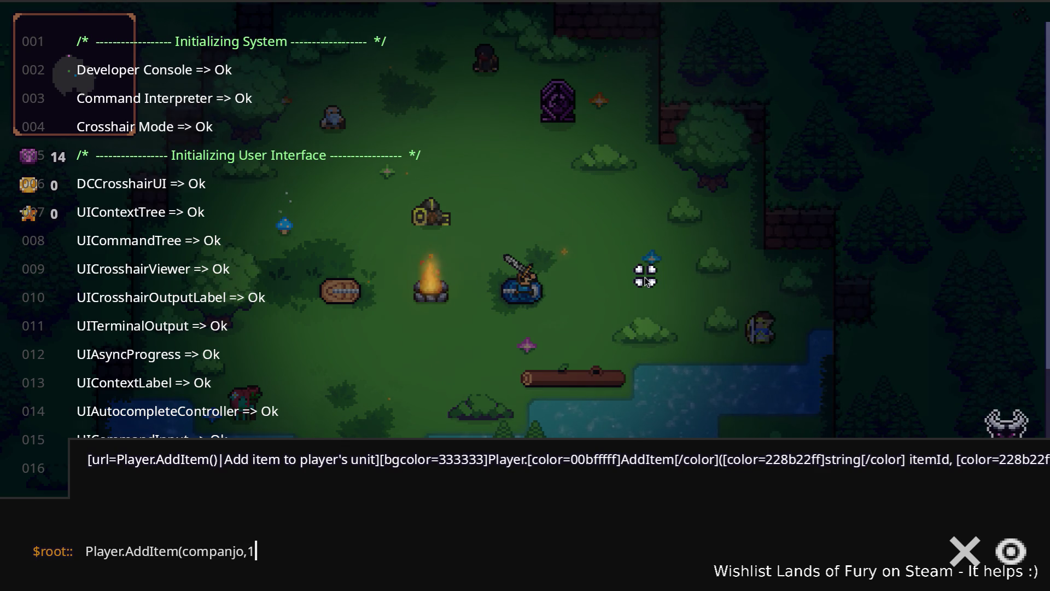
{"action": "key", "text": "Return"}
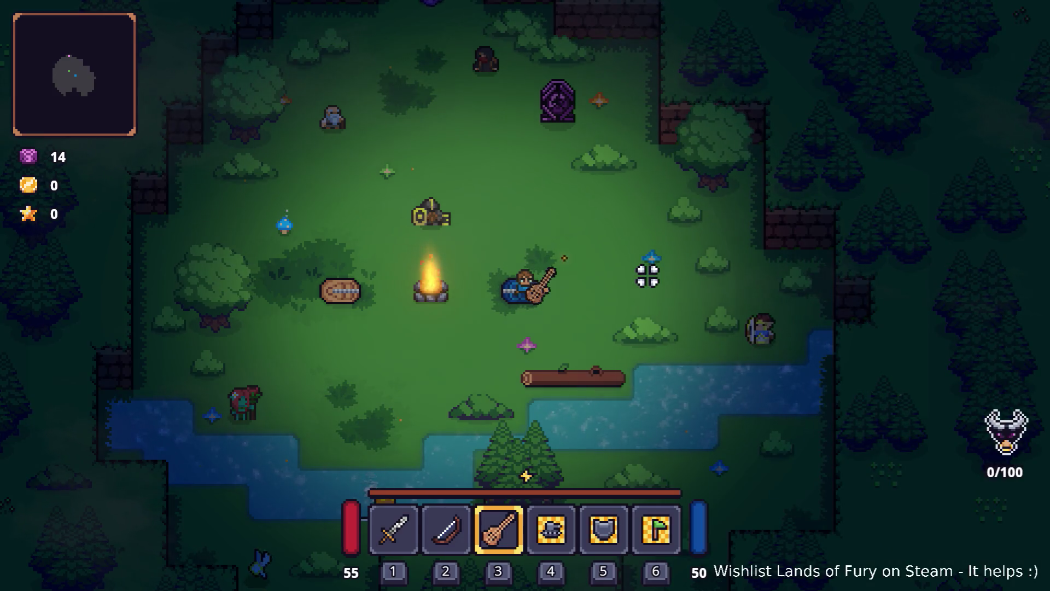
{"action": "left_click", "coordinate": [674, 294]}
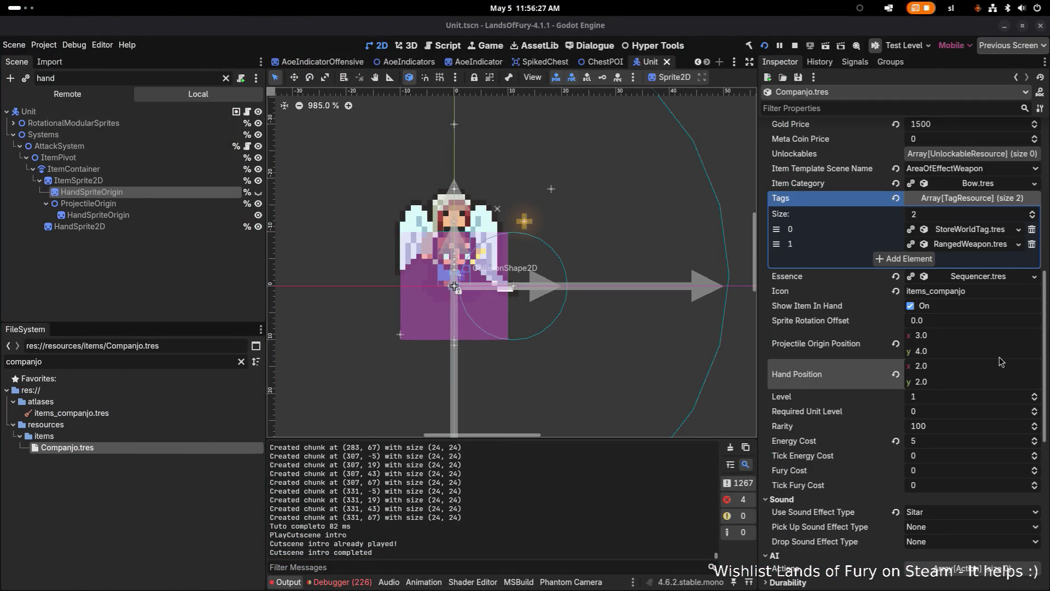
Step: Set Companjo's Hand Position x to 0, save the Unit scene, and relaunch the game
{"action": "left_click", "coordinate": [984, 369]}
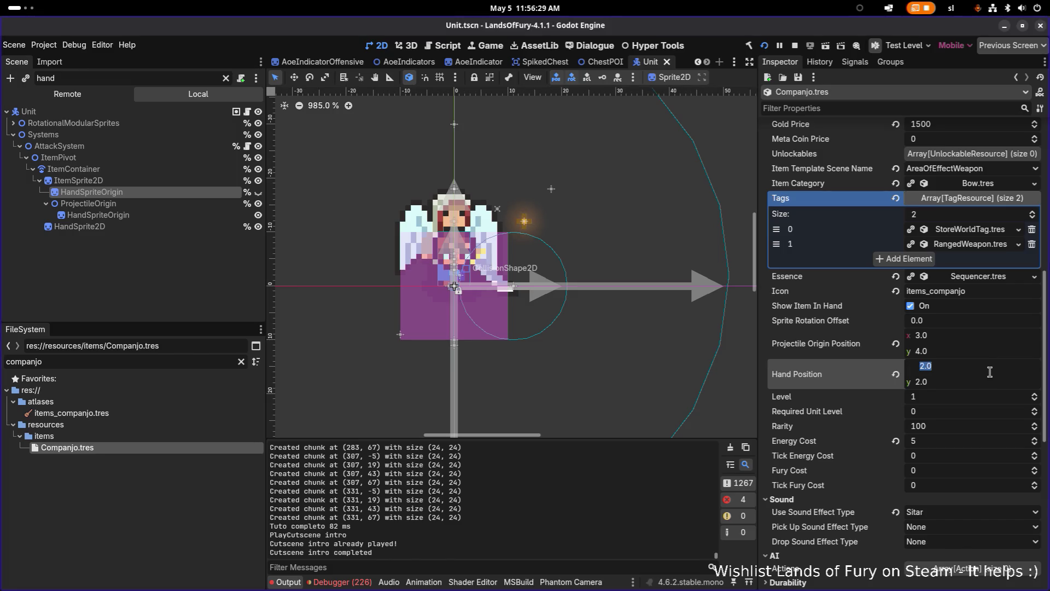
{"action": "type", "text": "0"}
{"action": "key", "text": "Return"}
{"action": "key", "text": "ctrl+s"}
{"action": "left_click", "coordinate": [765, 46]}
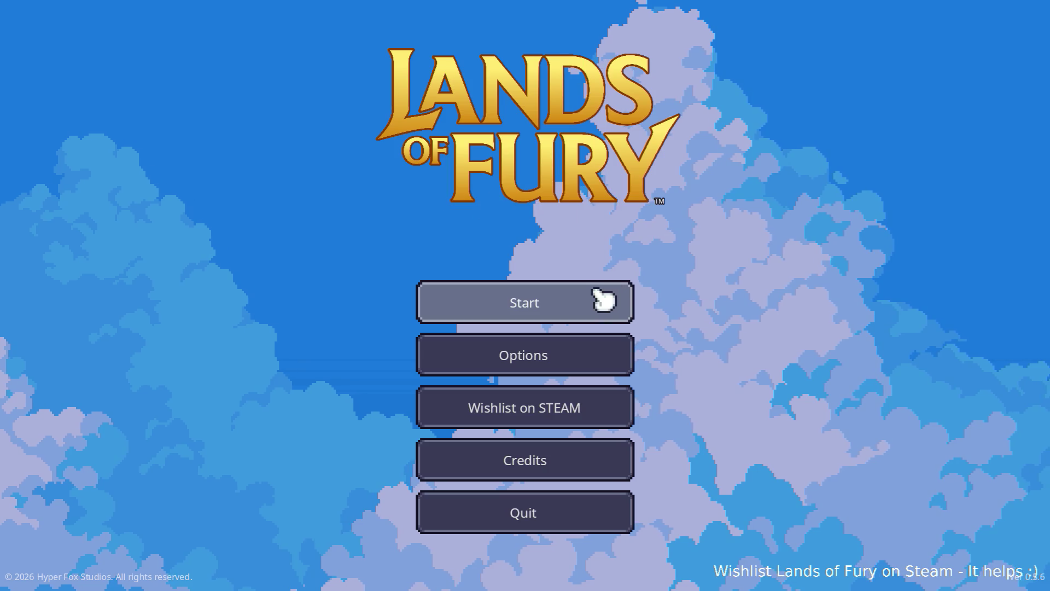
Step: Start the game on the first save profile and add the companjo with Player.AddItem(companjo)
{"action": "left_click", "coordinate": [539, 300]}
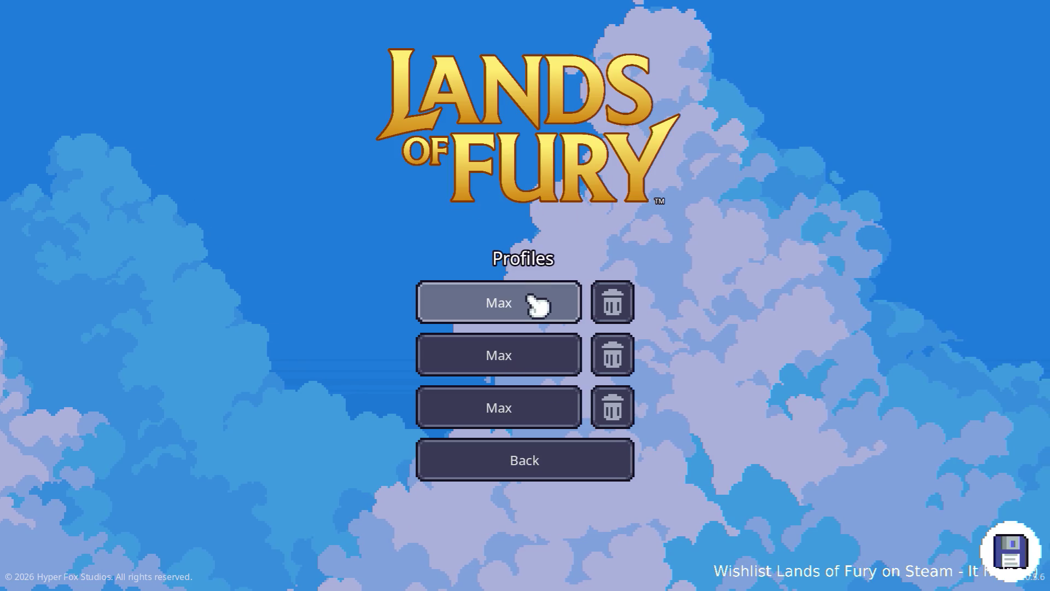
{"action": "left_click", "coordinate": [537, 305]}
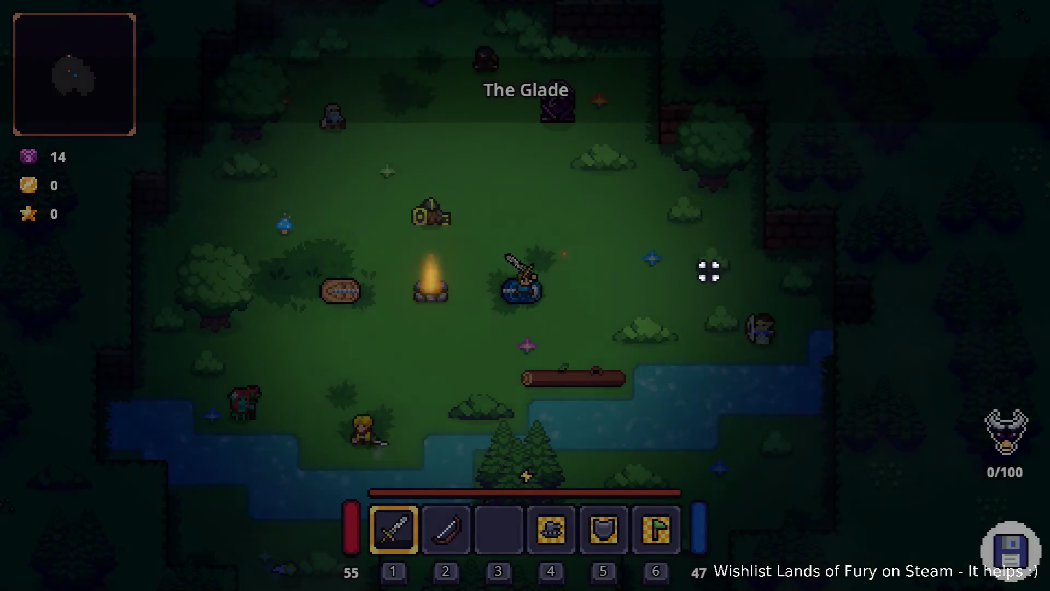
{"action": "key", "text": "grave"}
{"action": "type", "text": "Player.AddI"}
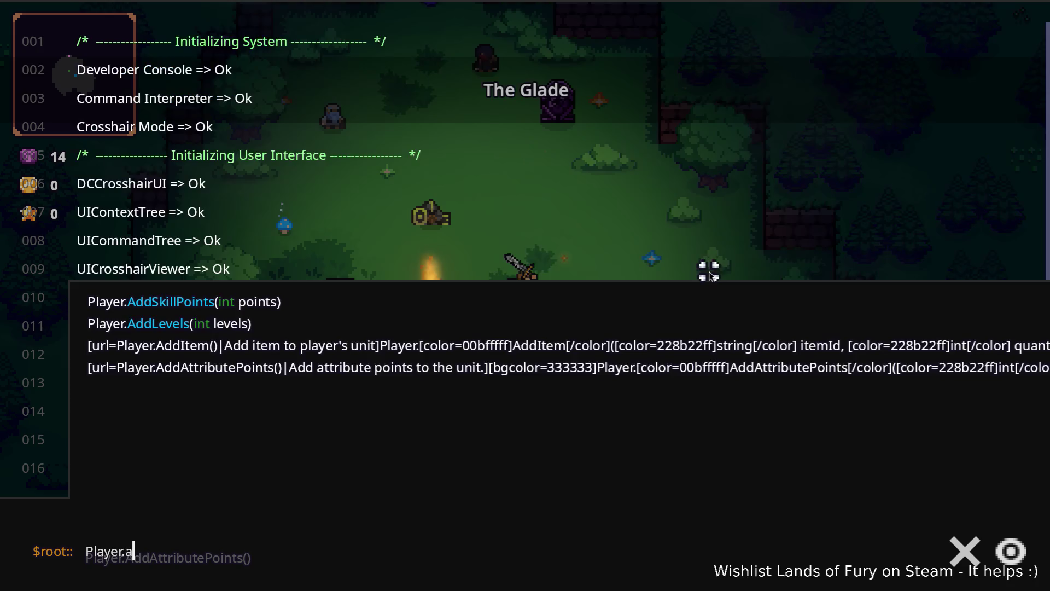
{"action": "type", "text": "tem(companjo"}
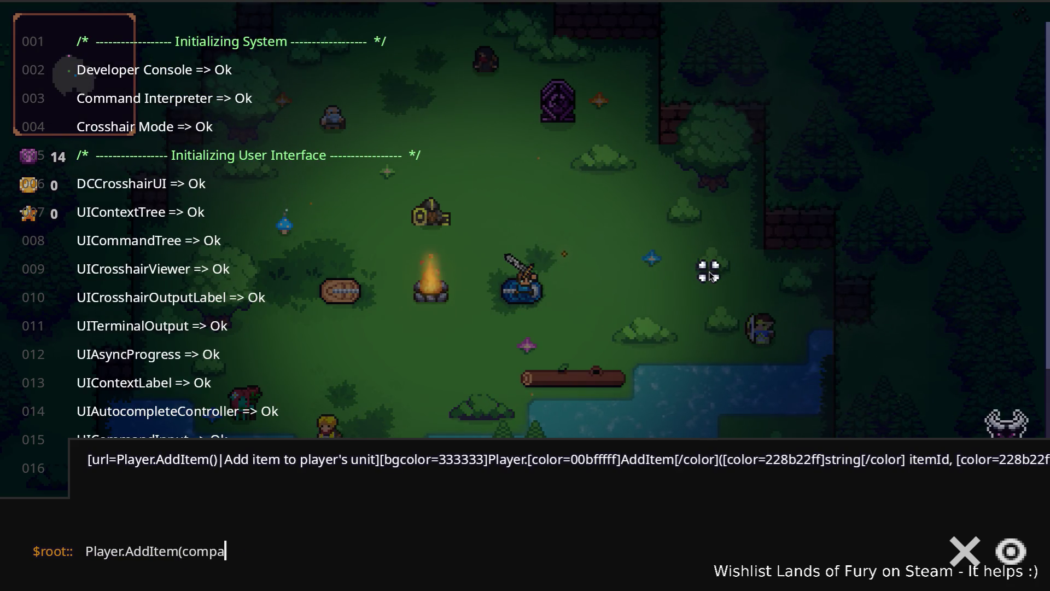
{"action": "key", "text": "Return"}
{"action": "key", "text": "grave"}
Step: Equip the lute and walk right, left past the campfire, then up to the right
{"action": "key", "text": "3"}
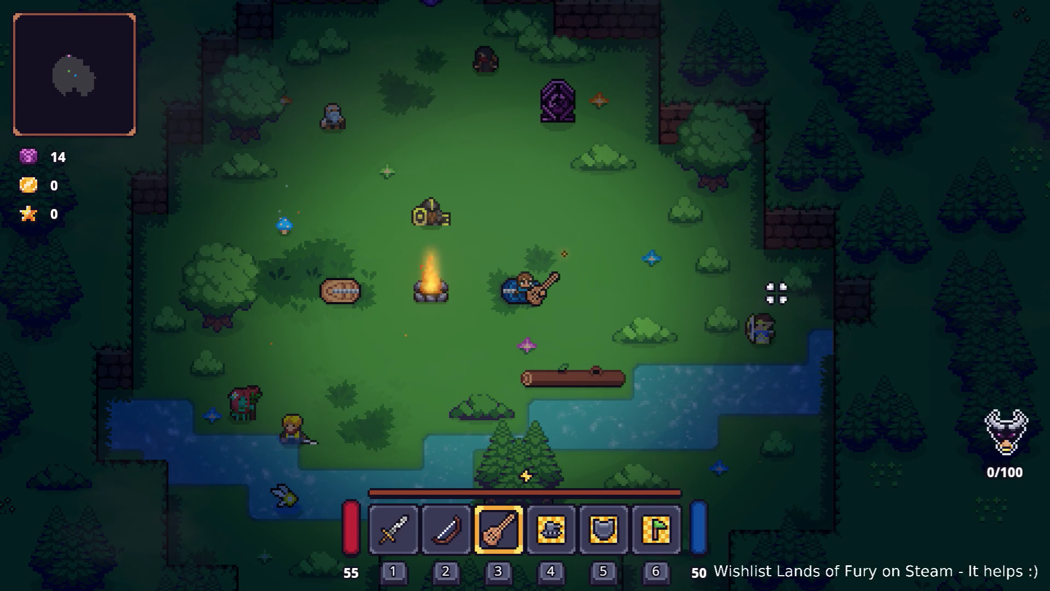
{"action": "key", "text": "d"}
{"action": "key", "text": "d"}
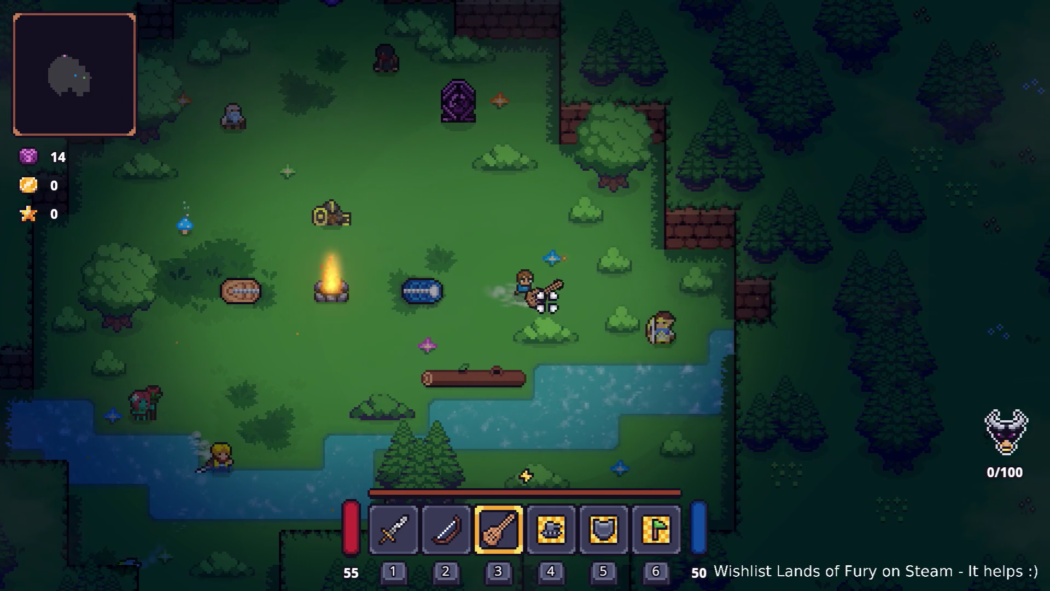
{"action": "key", "text": "a"}
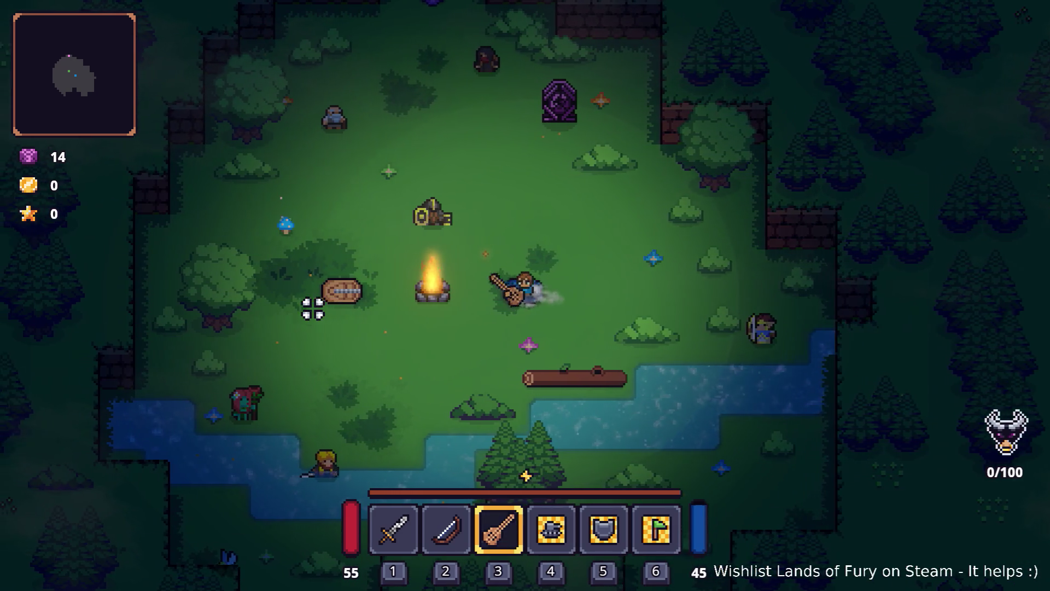
{"action": "key", "text": "w"}
{"action": "key", "text": "d"}
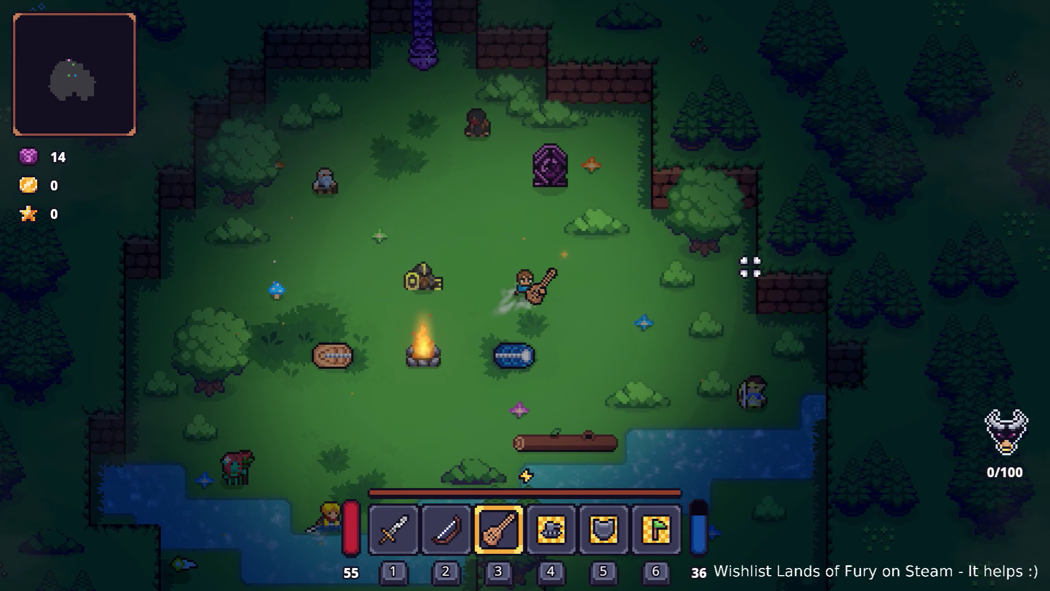
Step: Shoot the nearby enemies with the bow, then switch back to the guitar and walk toward the portal
{"action": "key", "text": "2"}
{"action": "left_click", "coordinate": [781, 294]}
{"action": "left_click", "coordinate": [781, 295]}
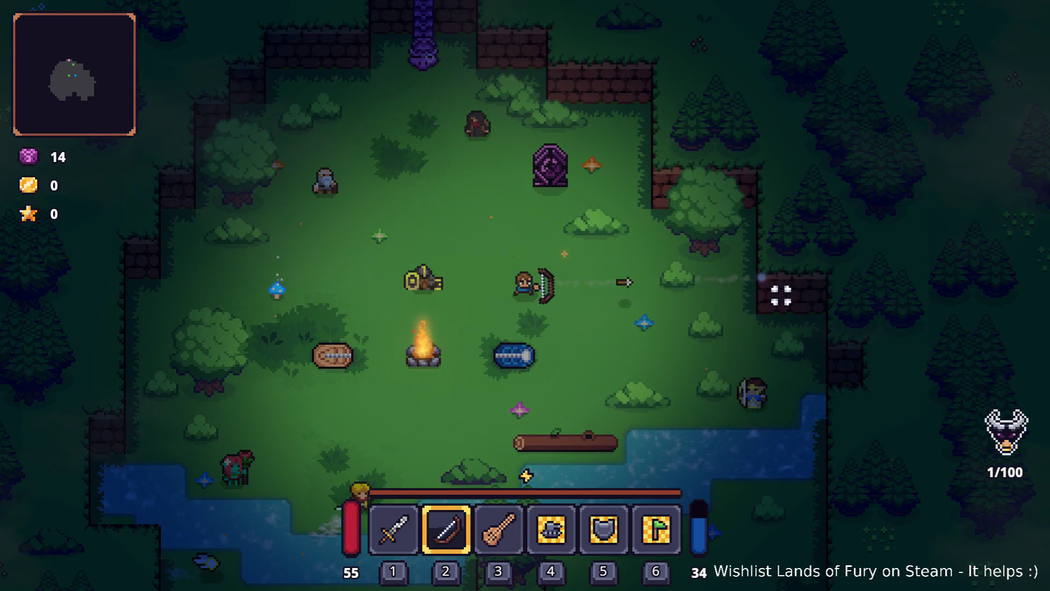
{"action": "key", "text": "3"}
{"action": "key", "text": "w"}
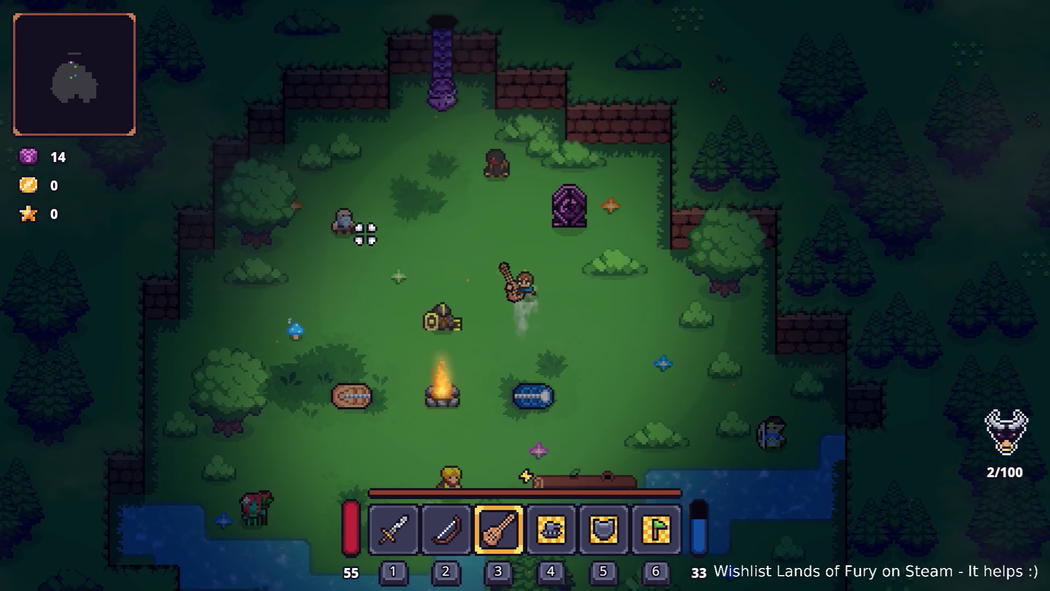
{"action": "key", "text": "w"}
{"action": "key", "text": "a"}
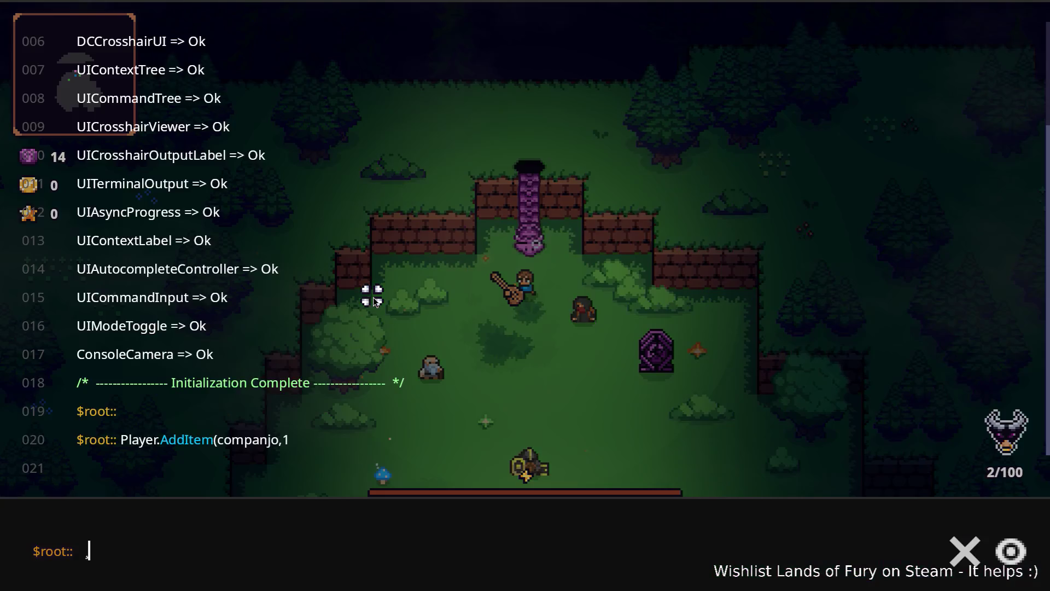
Step: Add a Rat Hat by running Player.AddItem(rat_hat,1) in the developer console
{"action": "key", "text": "grave"}
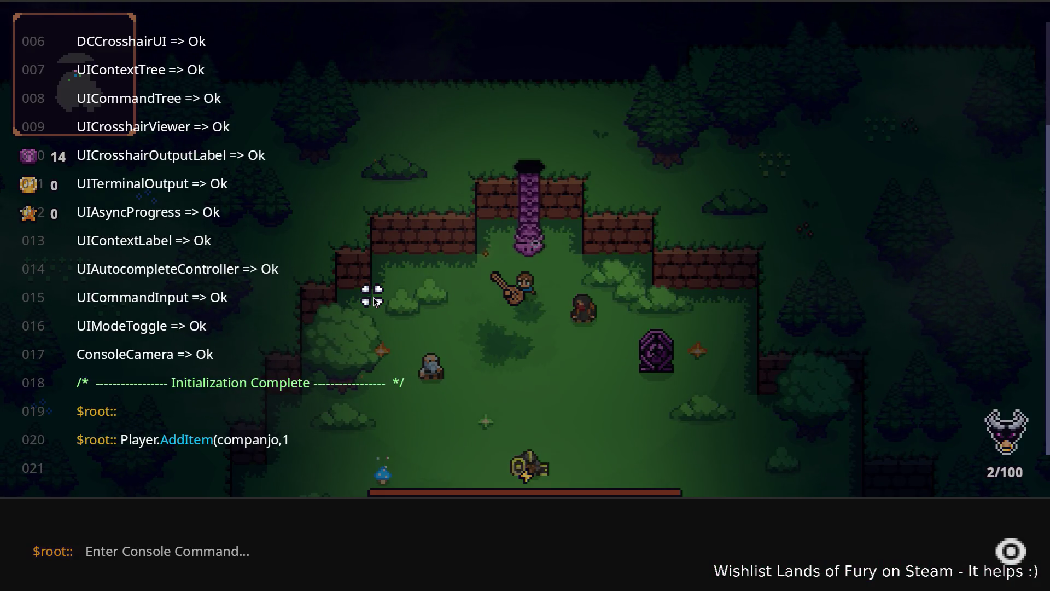
{"action": "type", "text": "Player.Ad"}
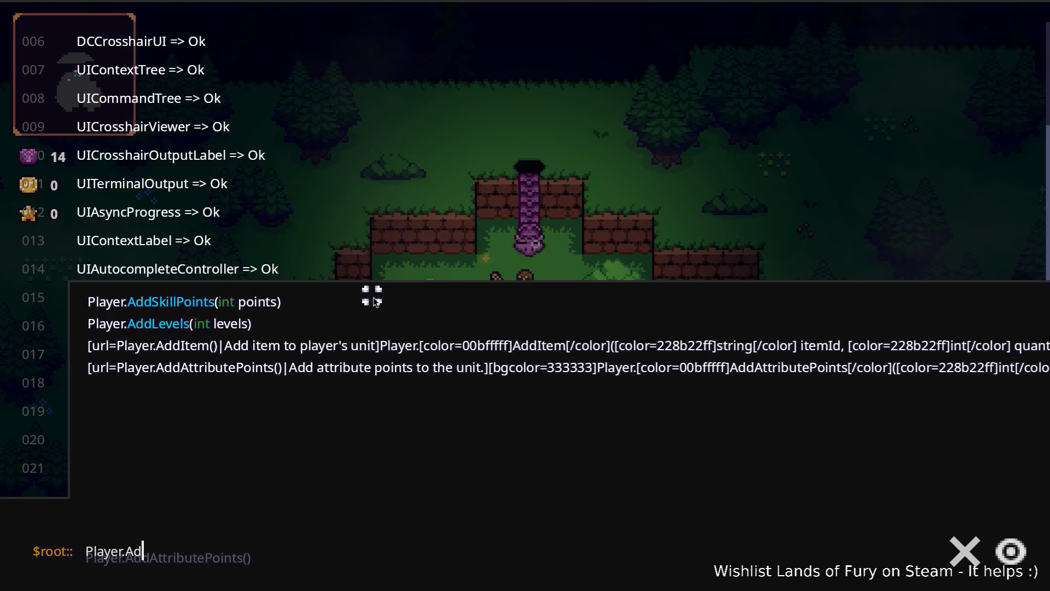
{"action": "type", "text": "dItem(rat_"}
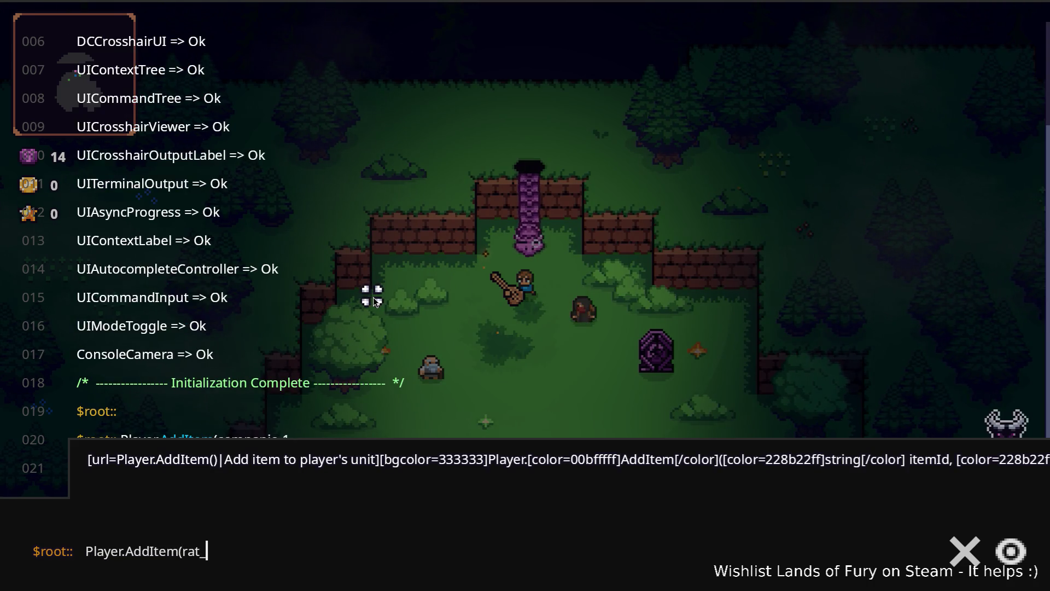
{"action": "type", "text": "hat,1"}
{"action": "key", "text": "Return"}
{"action": "key", "text": "grave"}
Step: Drag the Rat Hat from the inventory into the helmet slot to wear it
{"action": "key", "text": "i"}
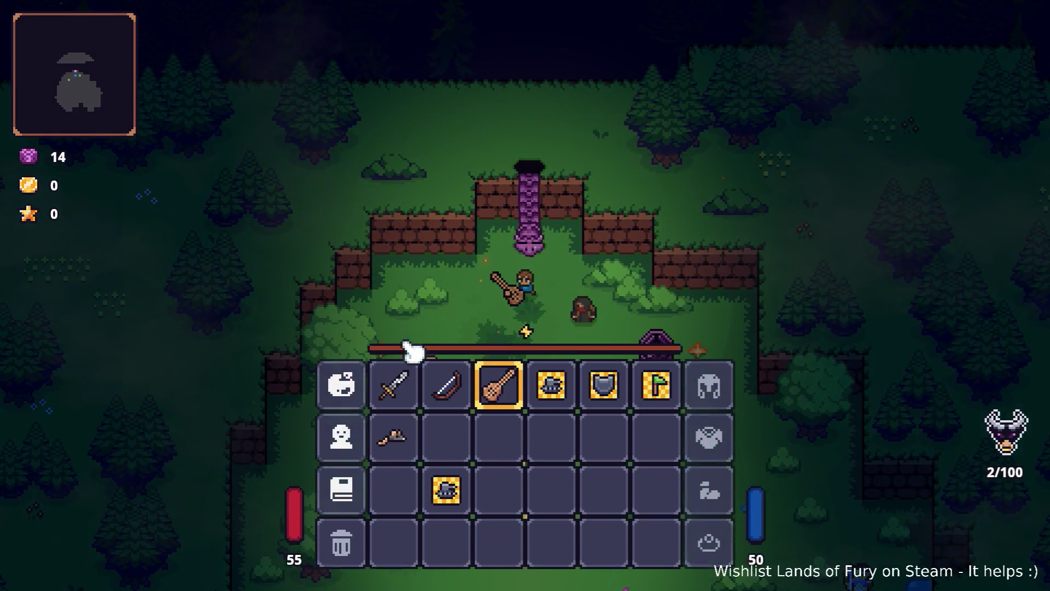
{"action": "mouse_move", "coordinate": [415, 459]}
{"action": "left_click_drag", "start_coordinate": [416, 459], "coordinate": [708, 407]}
{"action": "key", "text": "i"}
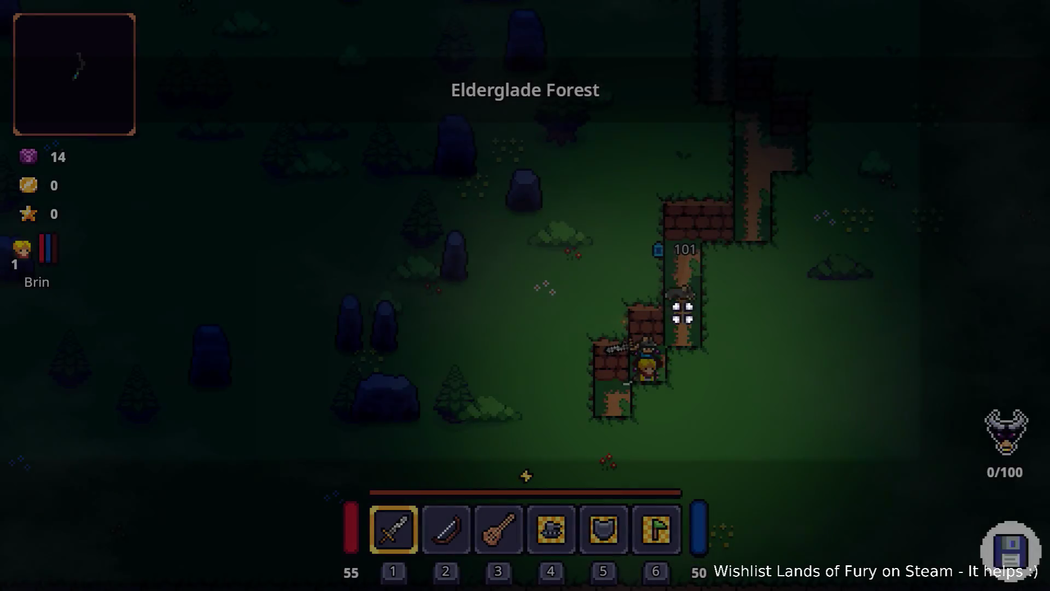
Step: Walk the party north up the forest path, around the brick wall toward the wall gap
{"action": "key", "text": "w"}
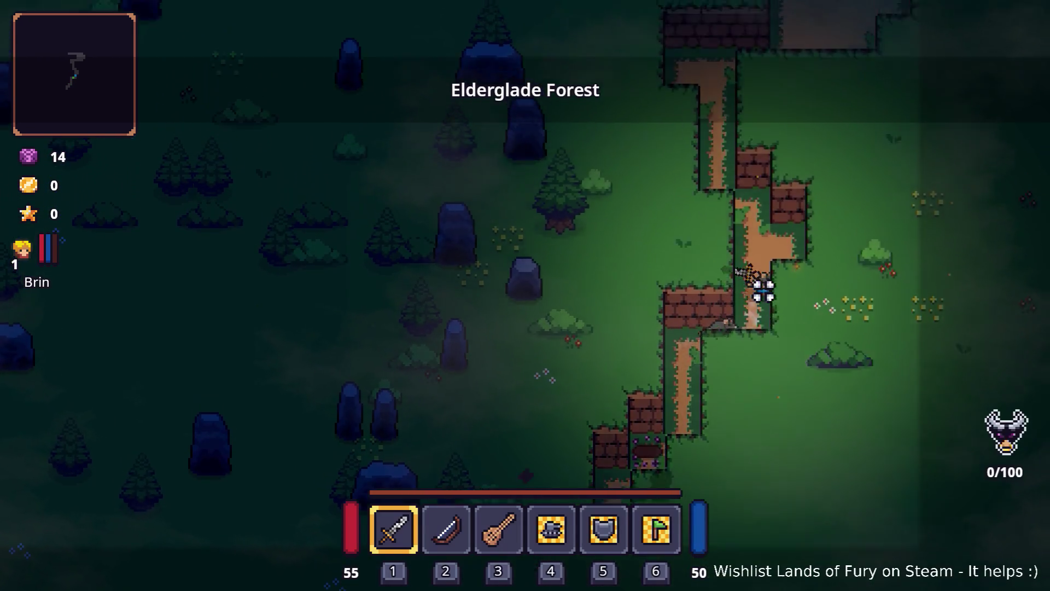
{"action": "key", "text": "w"}
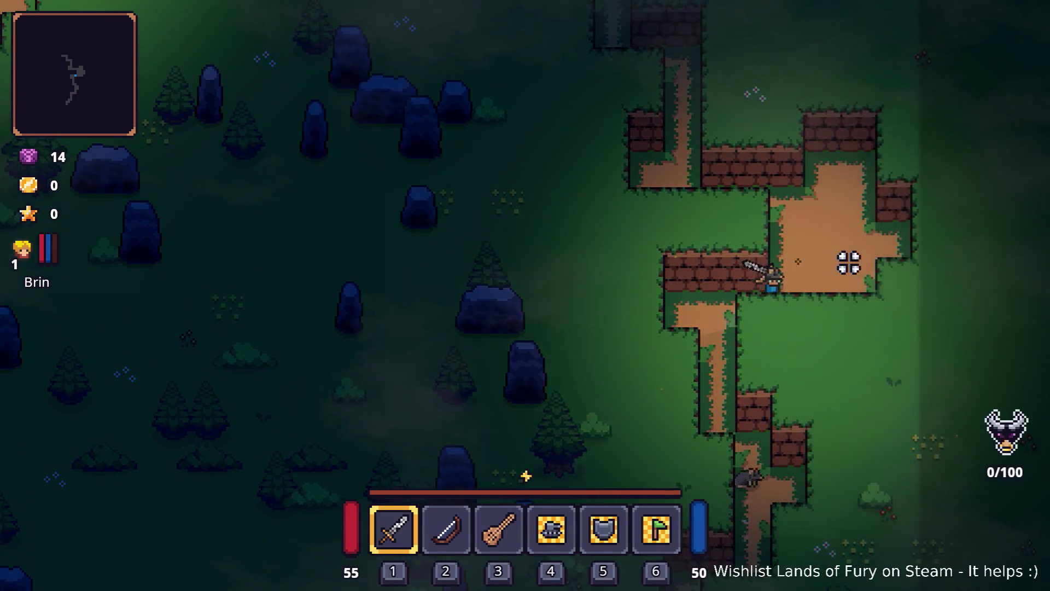
{"action": "key", "text": "a"}
{"action": "key", "text": "w"}
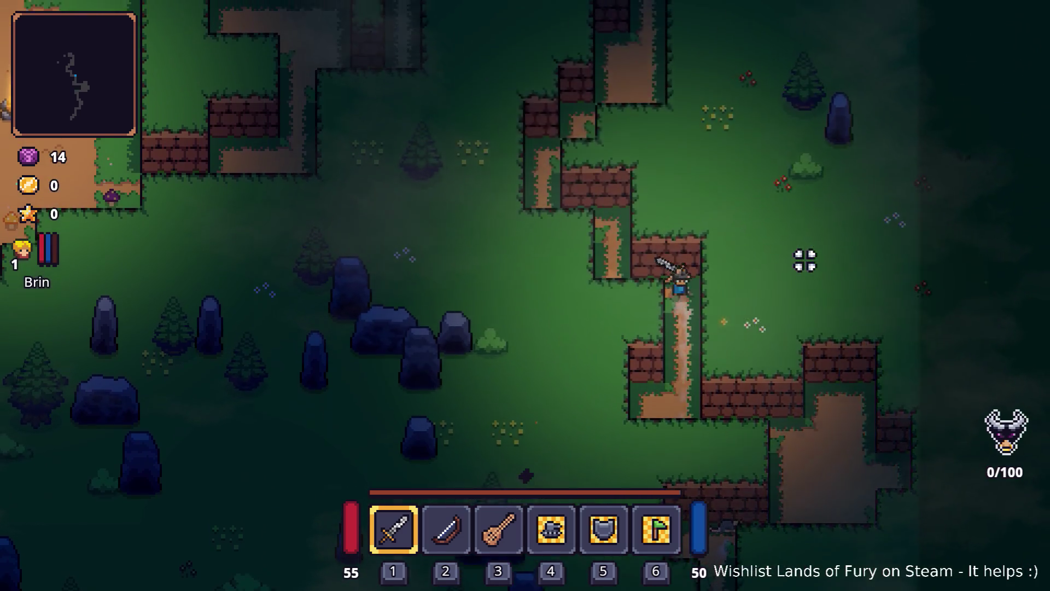
{"action": "key", "text": "w"}
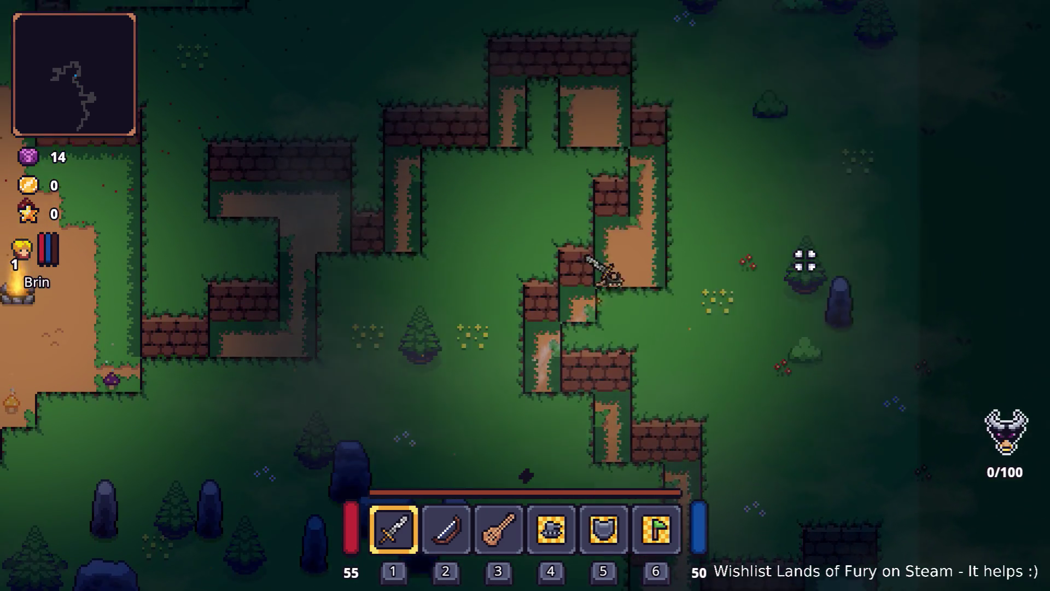
{"action": "key", "text": "w"}
{"action": "key", "text": "a"}
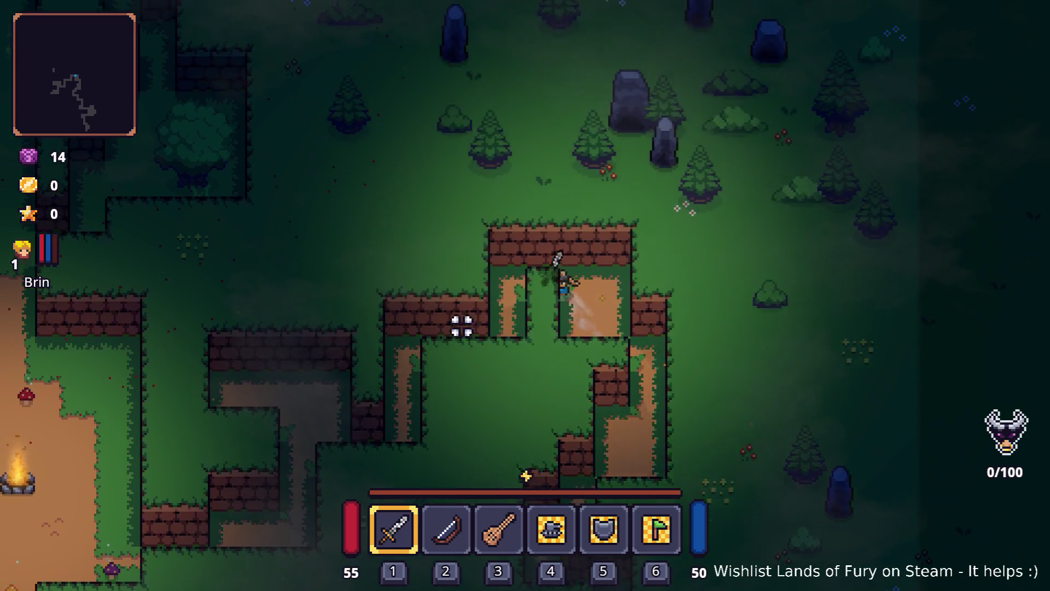
Step: Walk back south and west toward the campfire clearing, then head east again
{"action": "key", "text": "s"}
{"action": "key", "text": "a"}
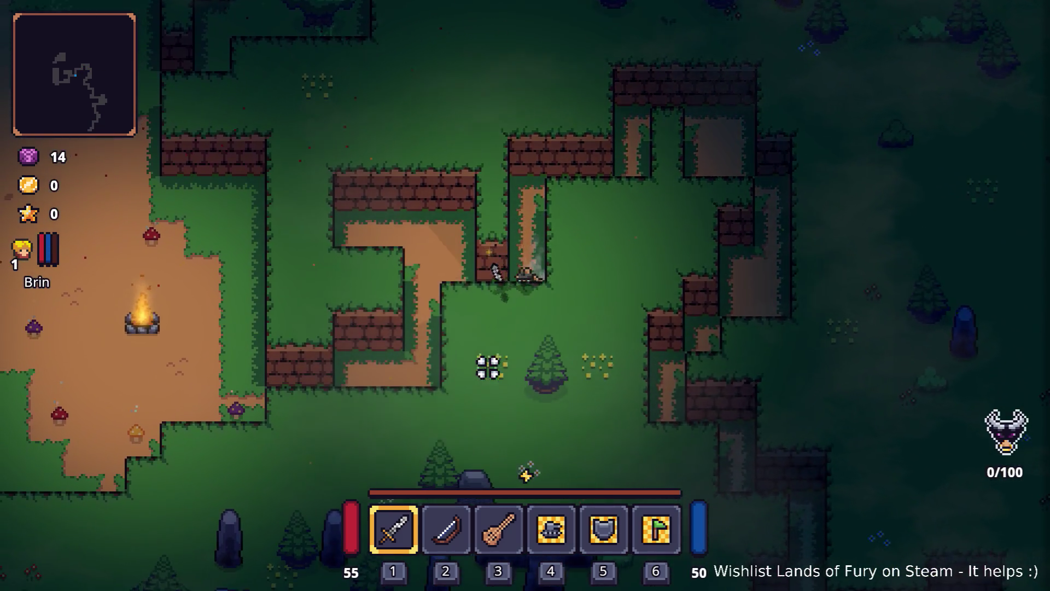
{"action": "key", "text": "a"}
{"action": "key", "text": "s"}
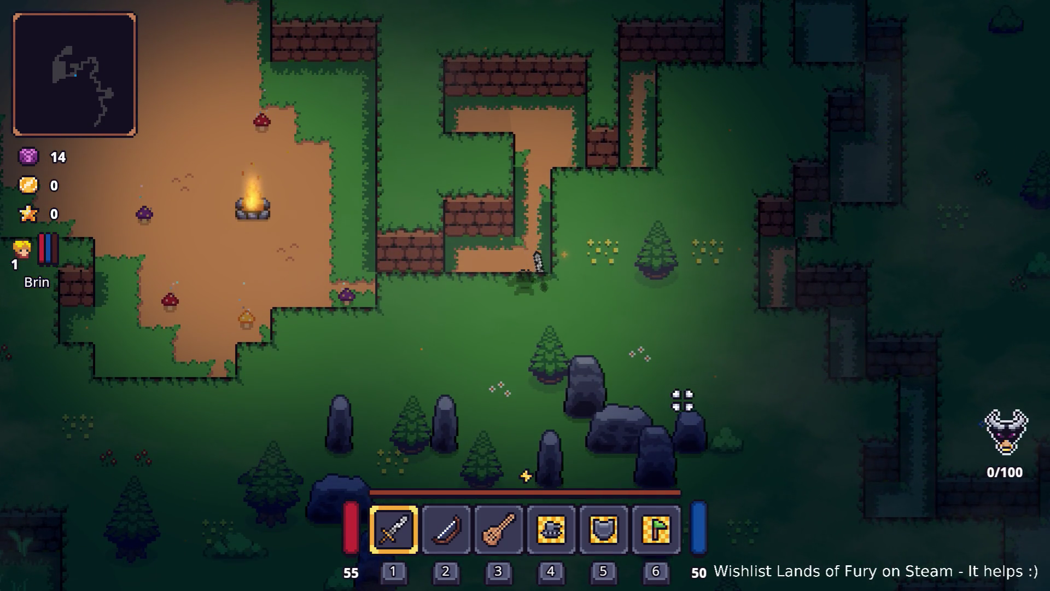
{"action": "key", "text": "a"}
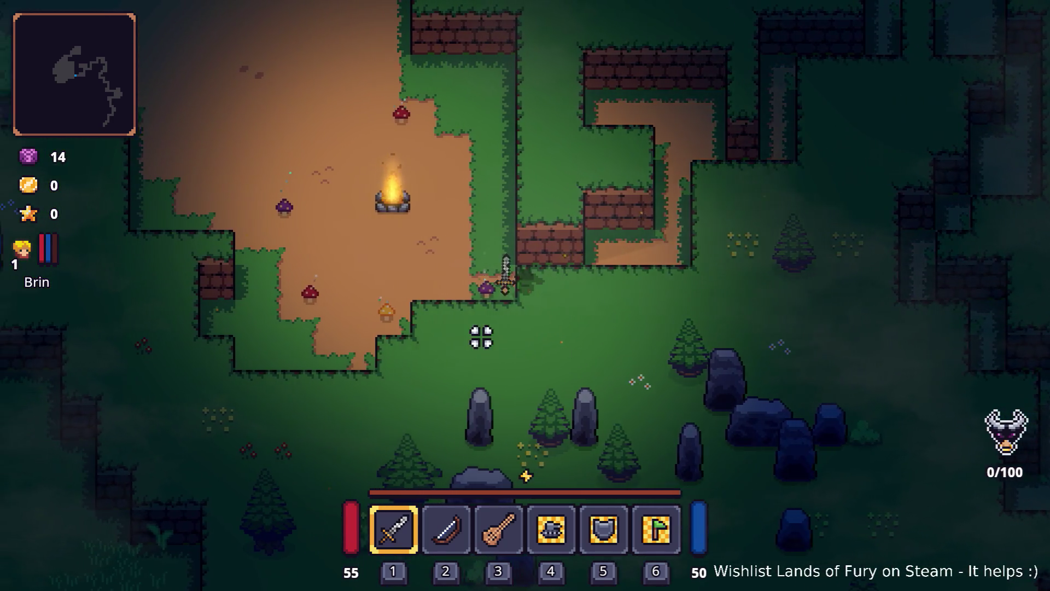
{"action": "key", "text": "d"}
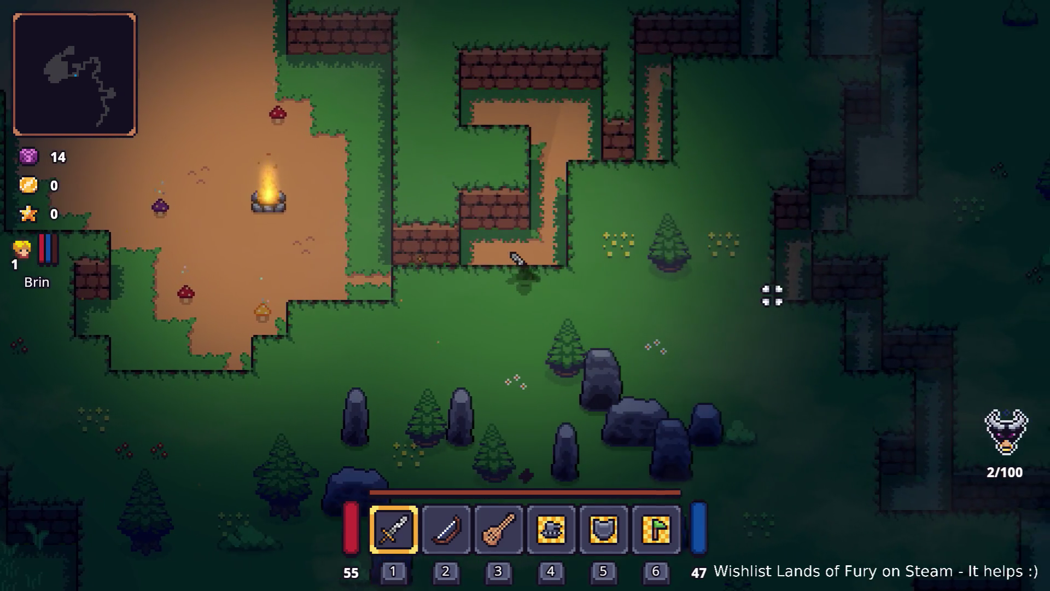
{"action": "key", "text": "w"}
{"action": "key", "text": "w"}
Step: Walk through the corridors into the walled room, then south into the dirt-floored room
{"action": "key", "text": "d"}
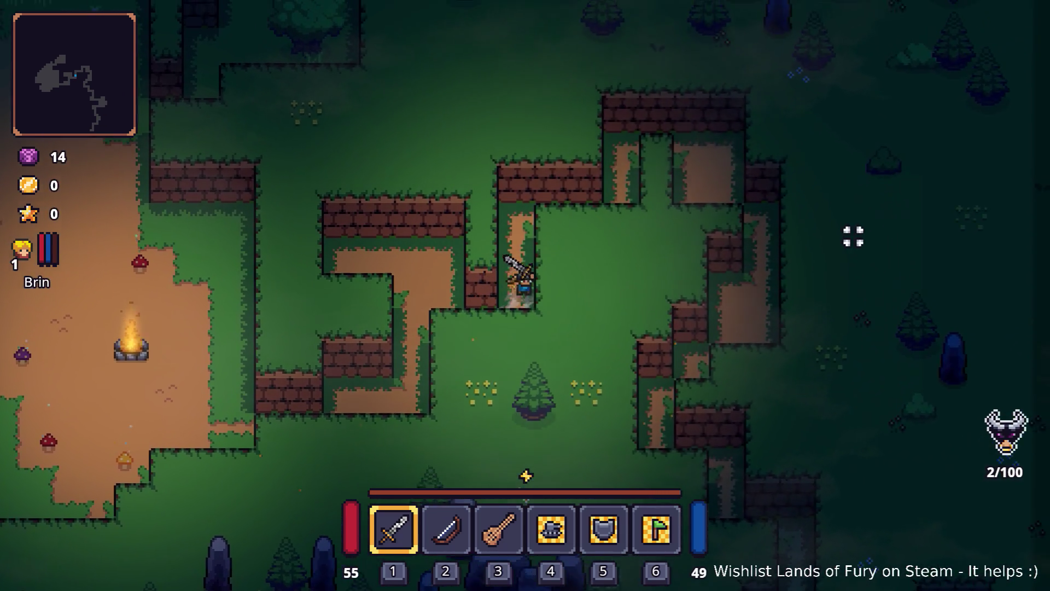
{"action": "key", "text": "d"}
{"action": "key", "text": "w"}
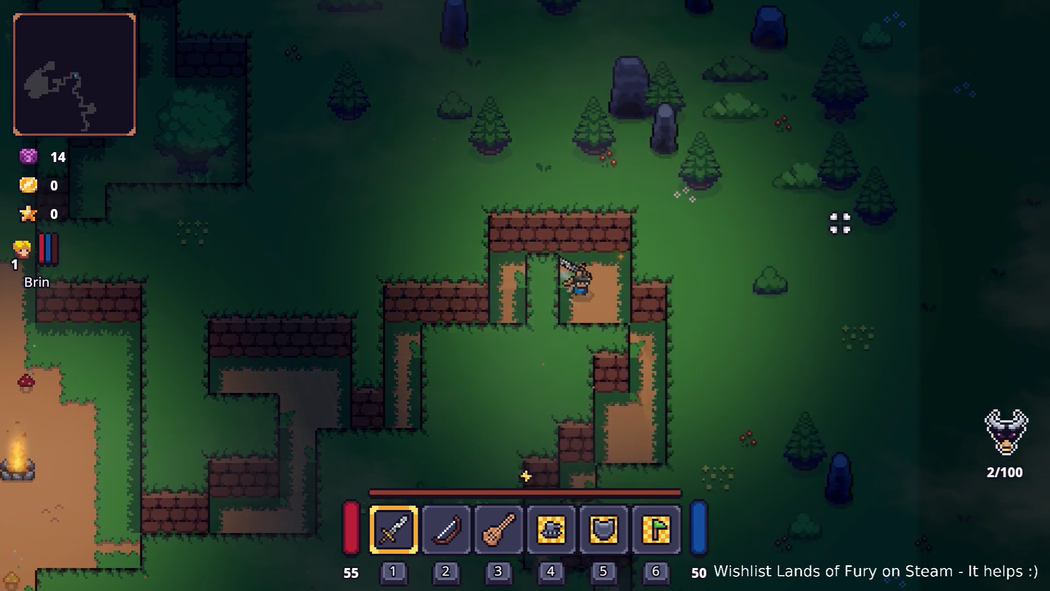
{"action": "key", "text": "s"}
{"action": "key", "text": "a"}
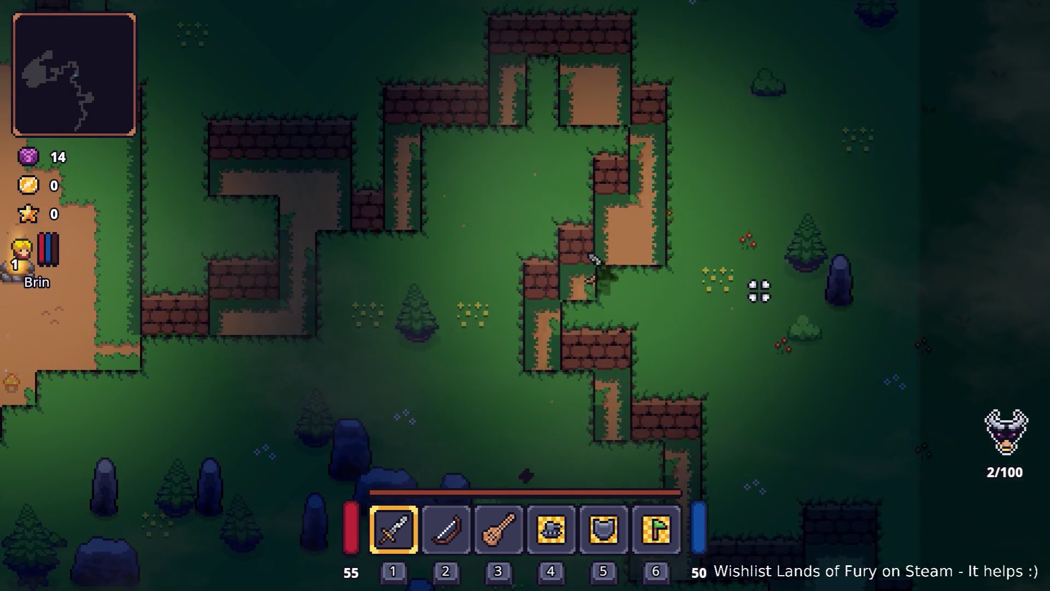
{"action": "key", "text": "s"}
{"action": "key", "text": "d"}
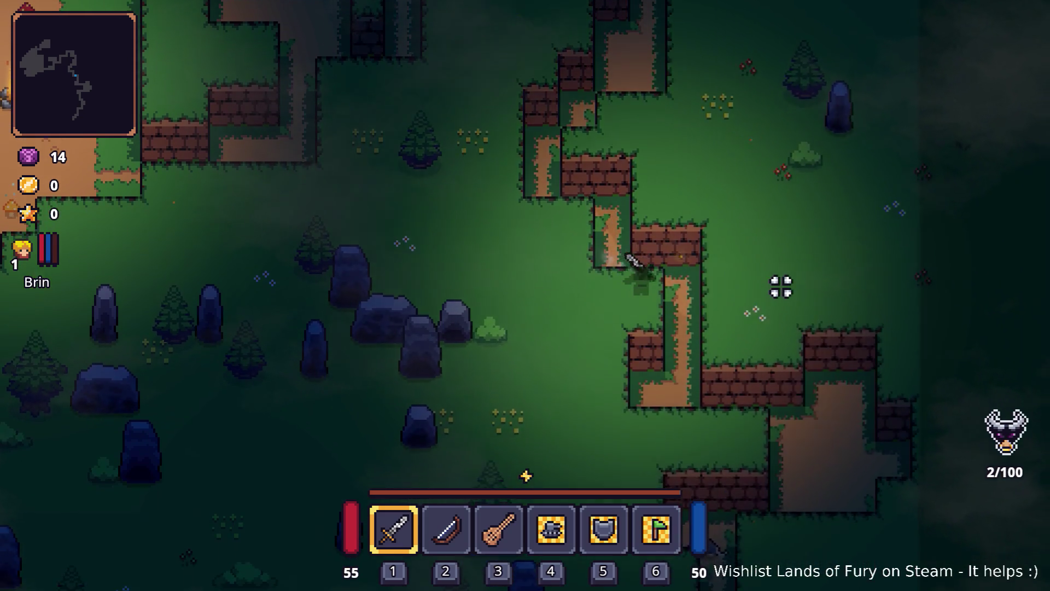
{"action": "key", "text": "s"}
{"action": "key", "text": "d"}
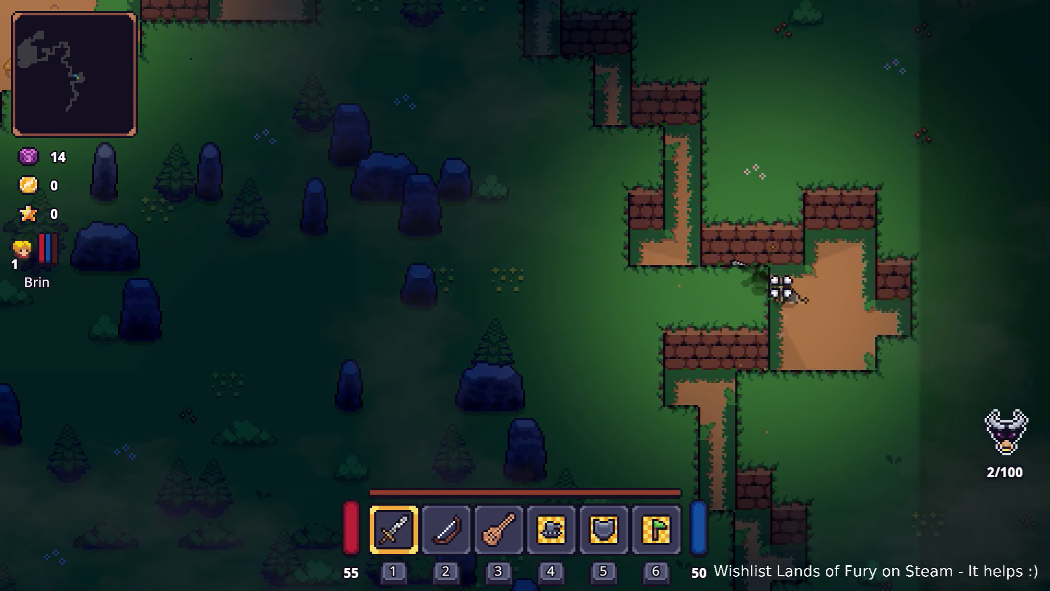
Step: Walk west and south down the corridor back toward the level start
{"action": "key", "text": "a"}
{"action": "key", "text": "s"}
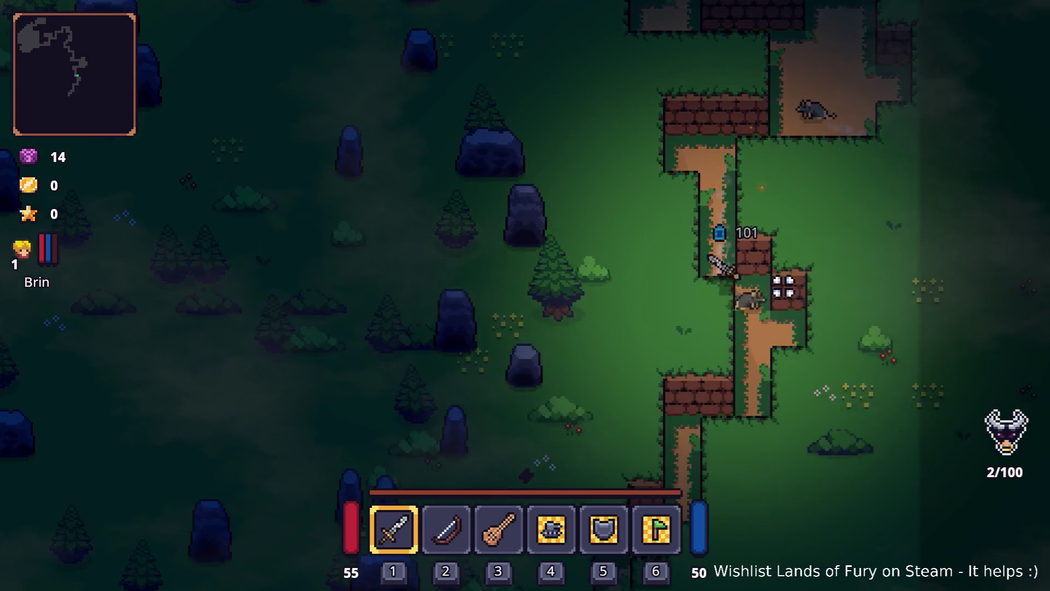
{"action": "key", "text": "s"}
{"action": "key", "text": "a"}
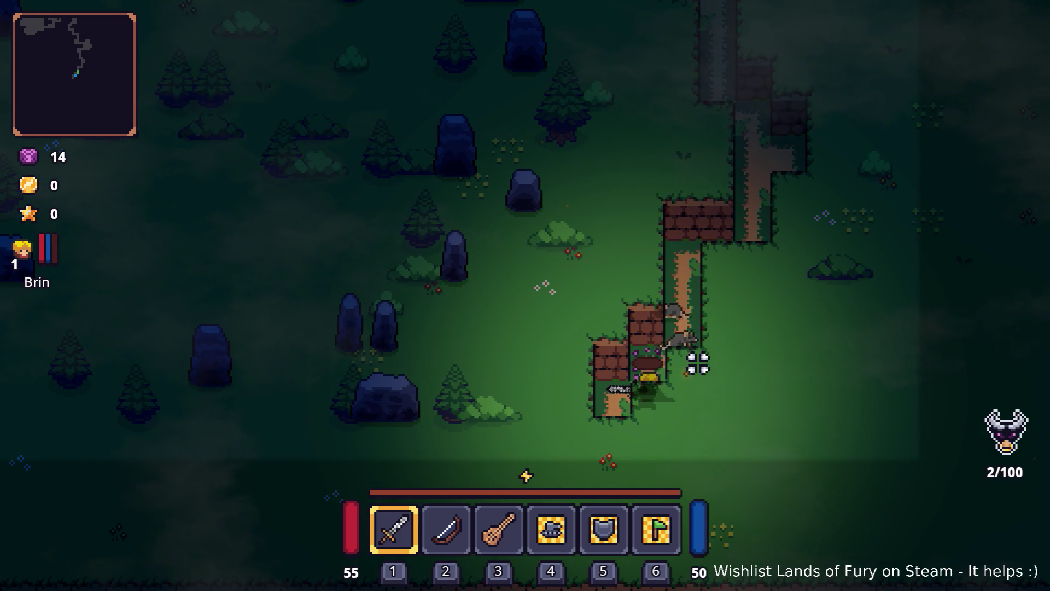
{"action": "key", "text": "alt+Tab"}
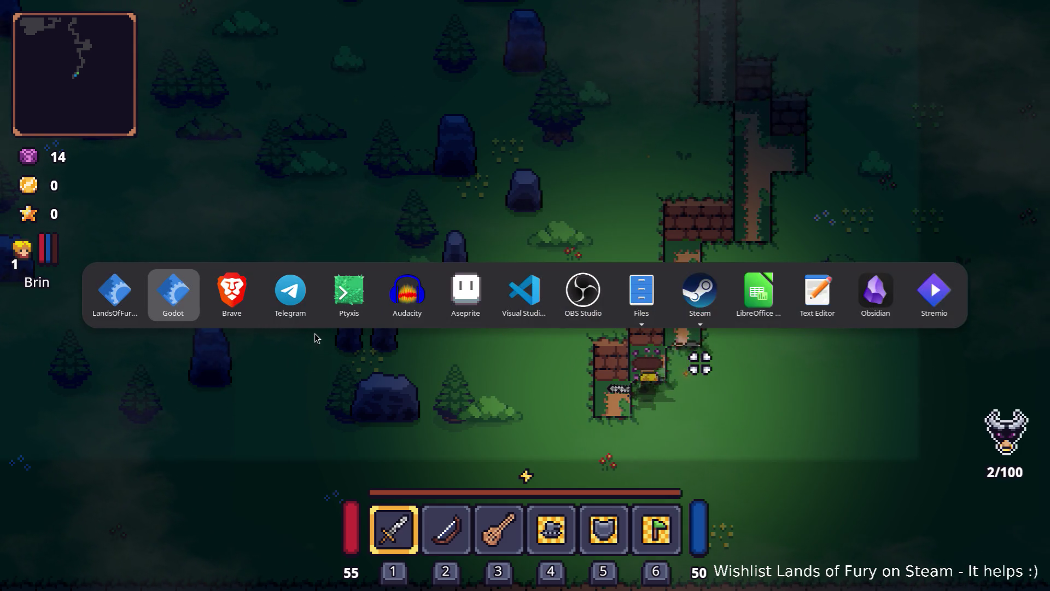
Step: Switch to the Godot editor and quick-open the LevelEntrance scene
{"action": "left_click", "coordinate": [522, 293]}
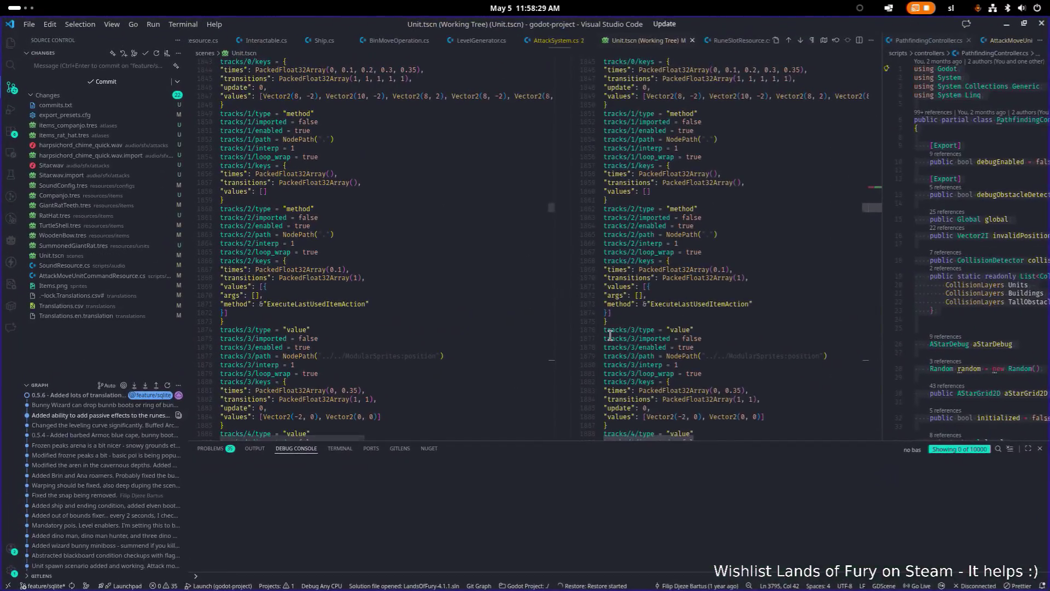
{"action": "key", "text": "alt+Tab"}
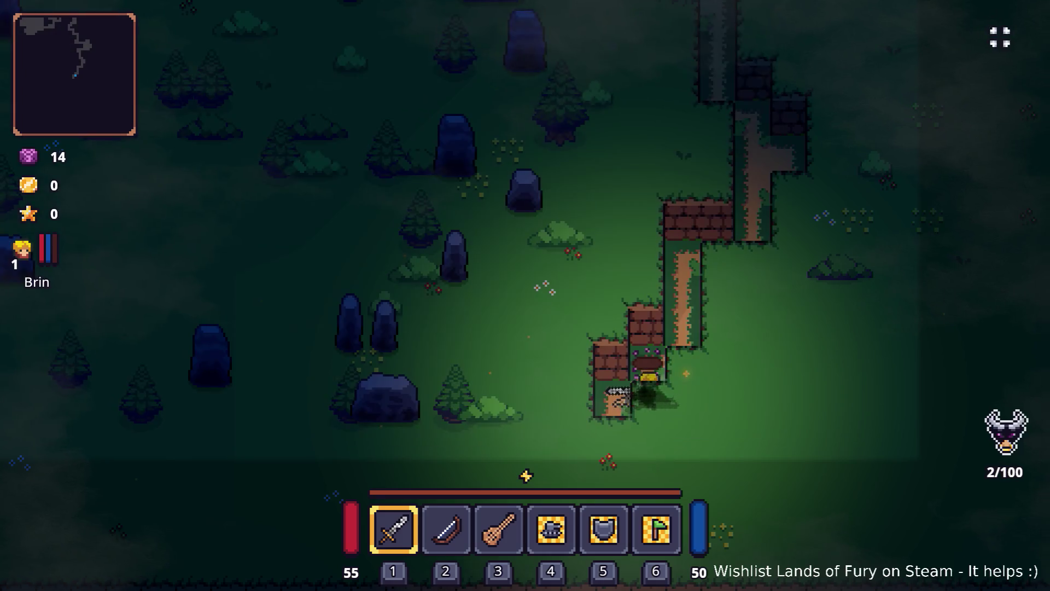
{"action": "key", "text": "alt+Tab"}
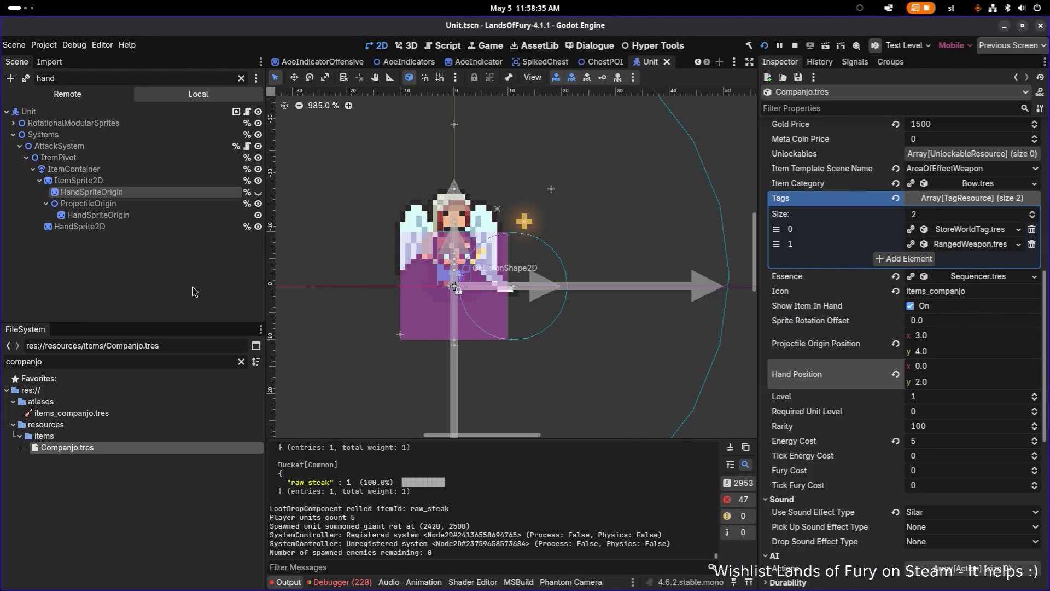
{"action": "key", "text": "ctrl+shift+o"}
{"action": "type", "text": "level"}
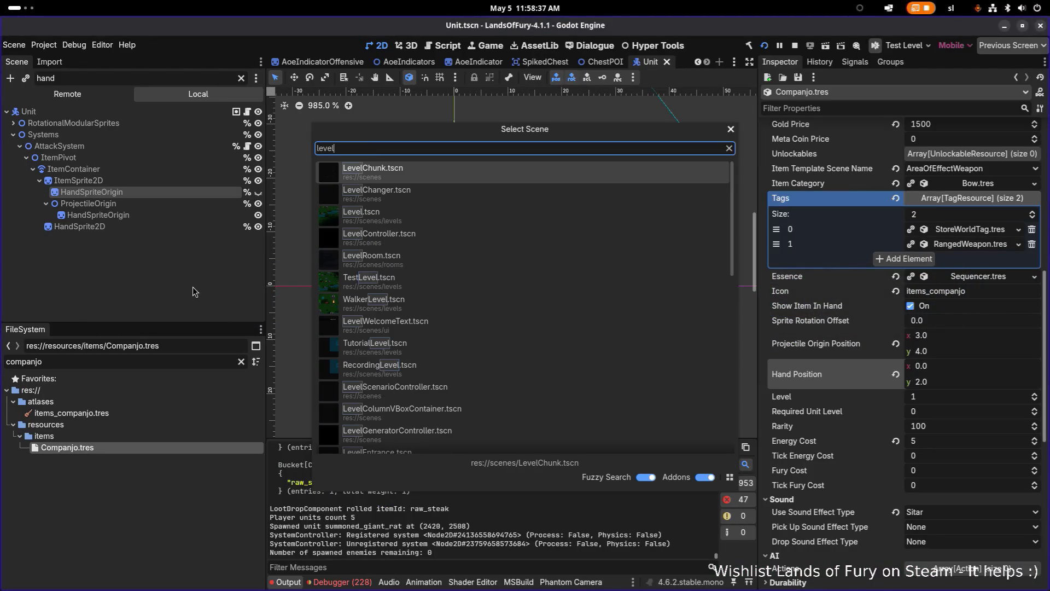
{"action": "type", "text": "ent"}
{"action": "key", "text": "Return"}
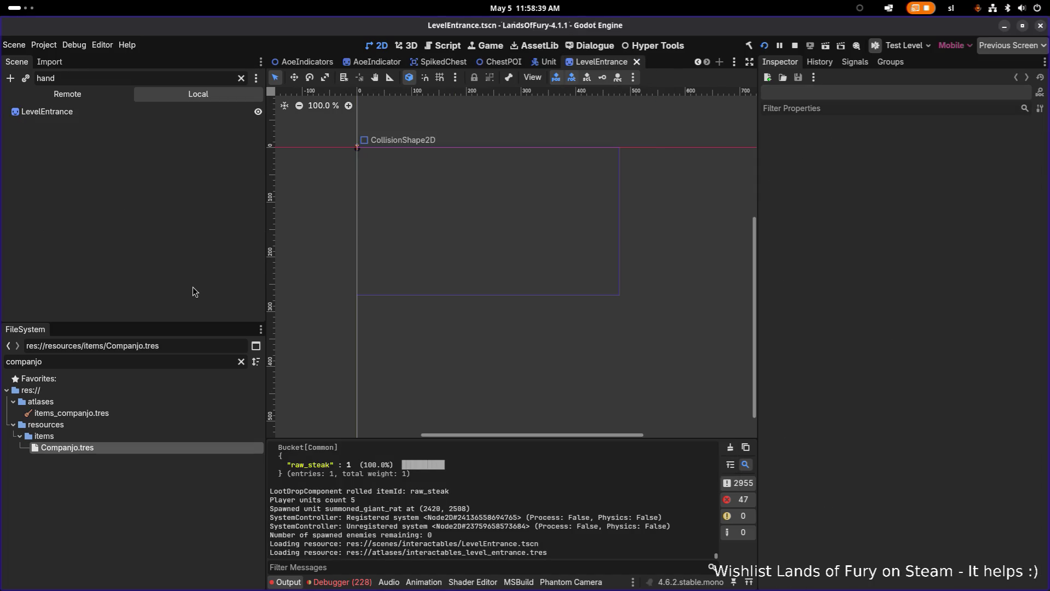
{"action": "scroll", "coordinate": [361, 147], "scroll_direction": "up", "scroll_amount": 6}
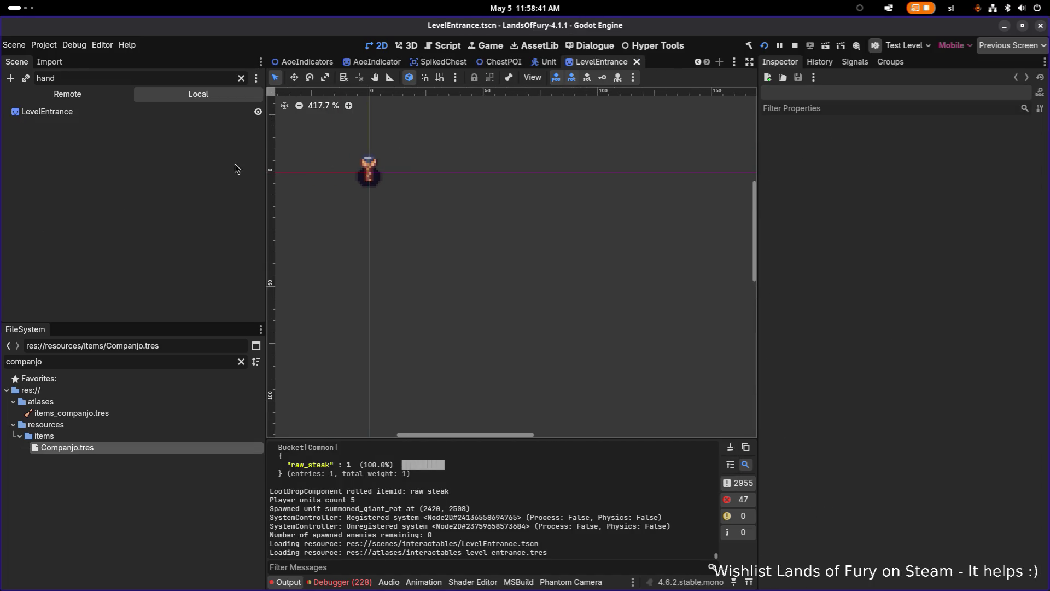
Step: Open LevelEntranceDidra.tscn, select its root node, clear the scene filter and frame the entrance sprite
{"action": "key", "text": "ctrl+shift+o"}
{"action": "type", "text": "didra"}
{"action": "key", "text": "Return"}
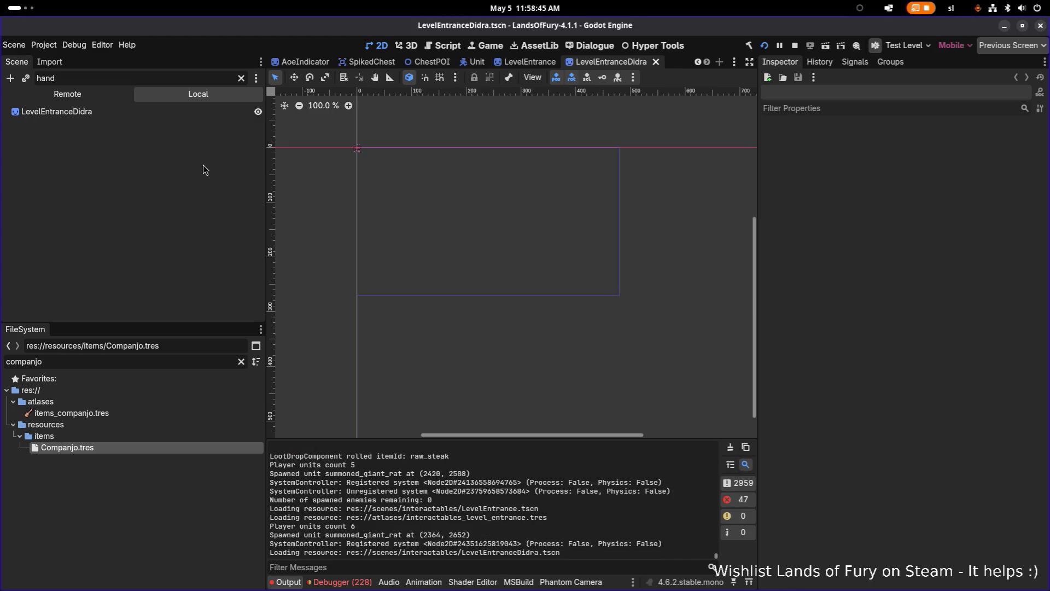
{"action": "left_click", "coordinate": [186, 111]}
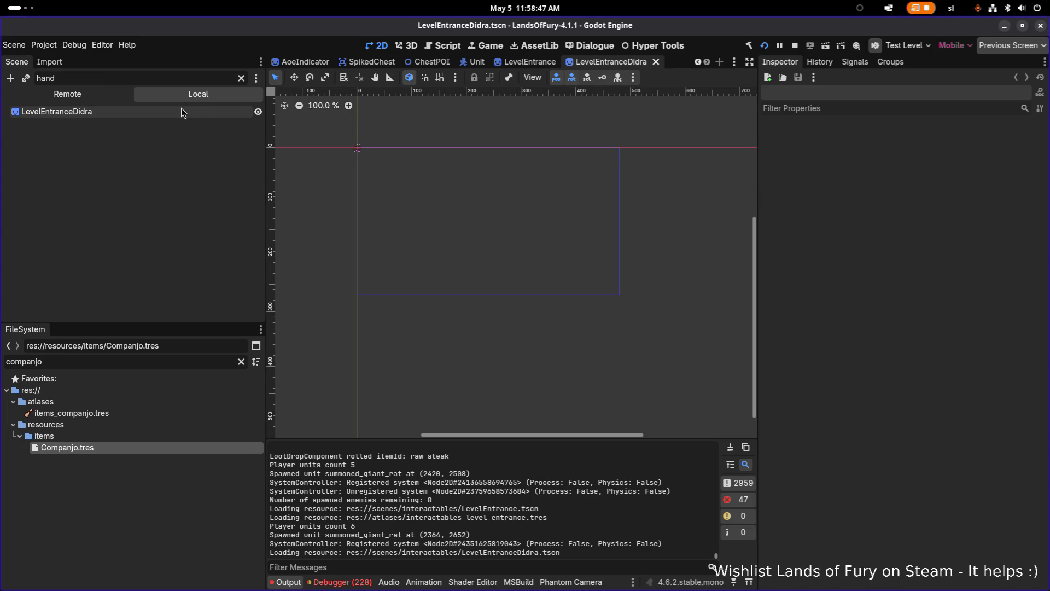
{"action": "left_click", "coordinate": [224, 78]}
{"action": "key", "text": "shift+f"}
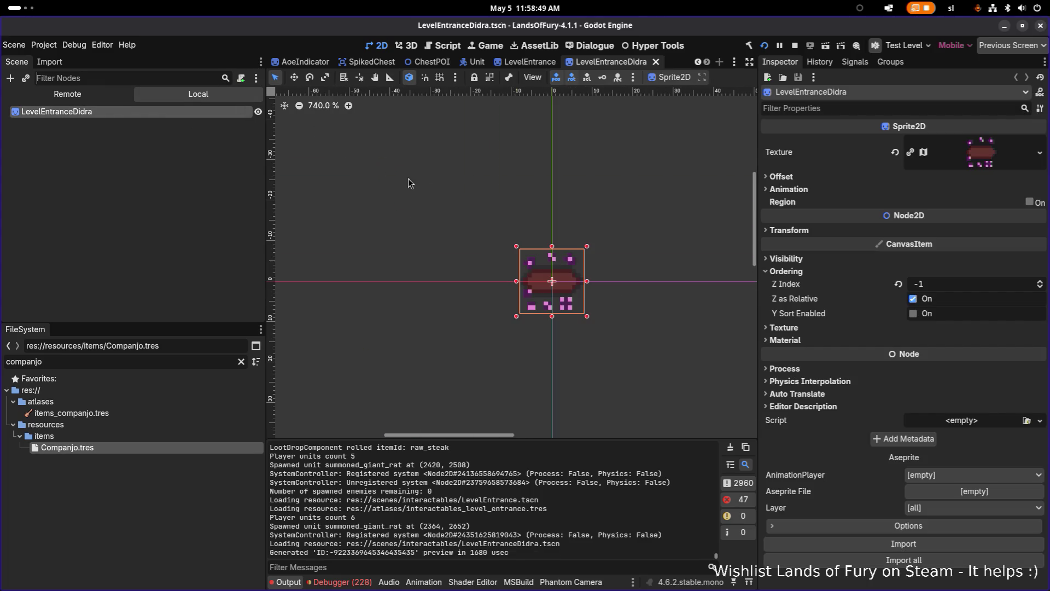
{"action": "left_click_drag", "start_coordinate": [580, 251], "coordinate": [475, 230]}
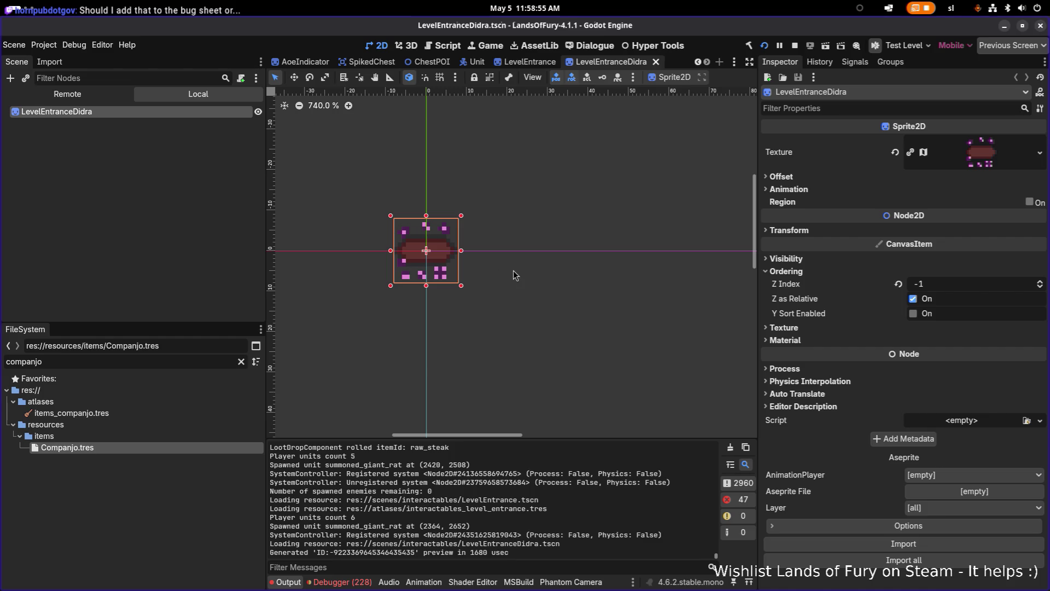
{"action": "key", "text": "alt+Tab"}
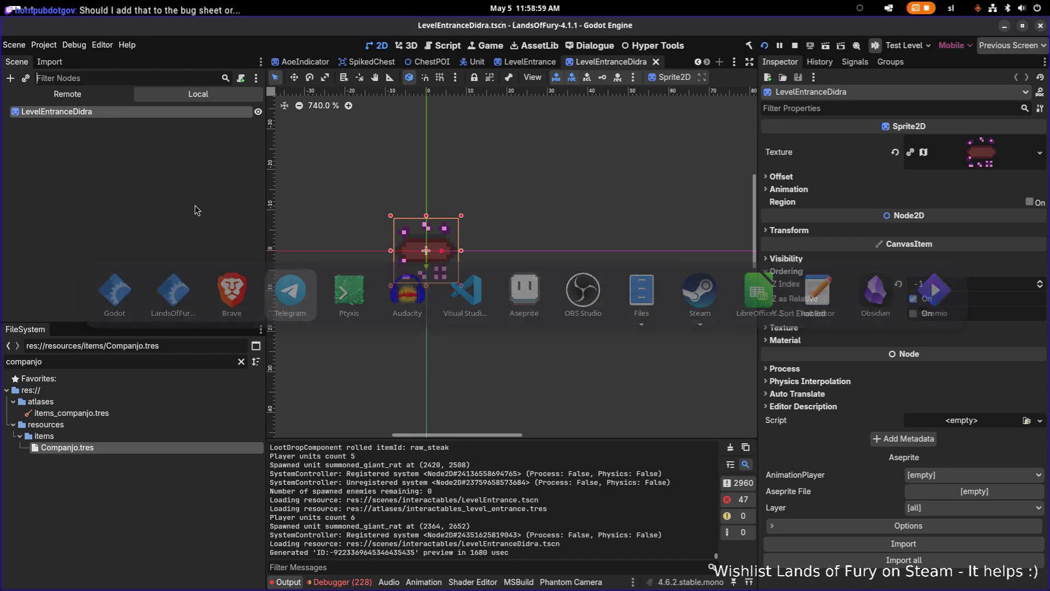
{"action": "key", "text": "alt+Tab"}
Step: Search the whole project for 'entrance' in VS Code and widen the Search sidebar
{"action": "left_click", "coordinate": [474, 294]}
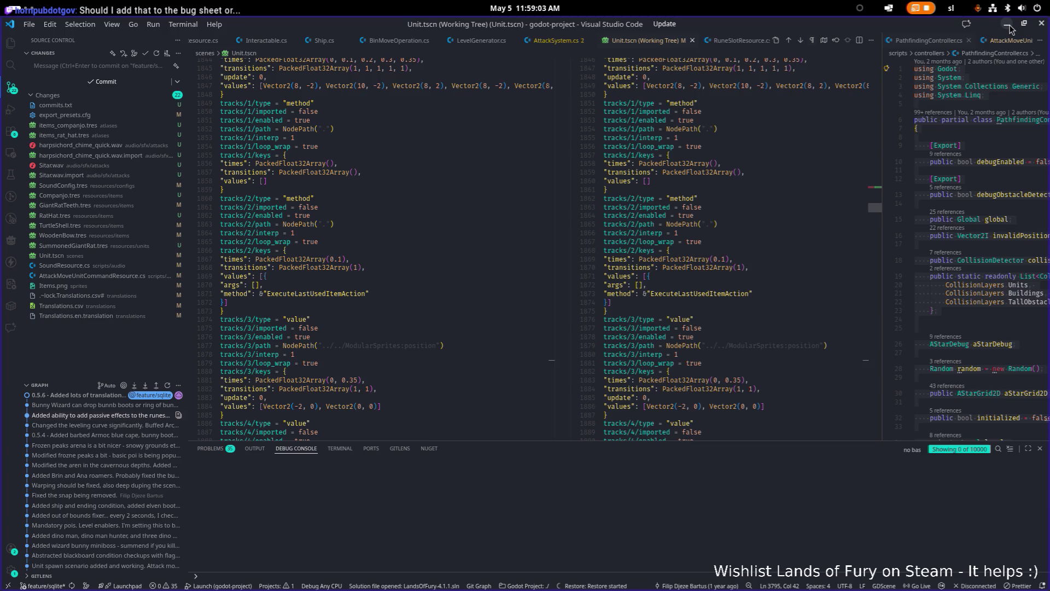
{"action": "left_click", "coordinate": [498, 197]}
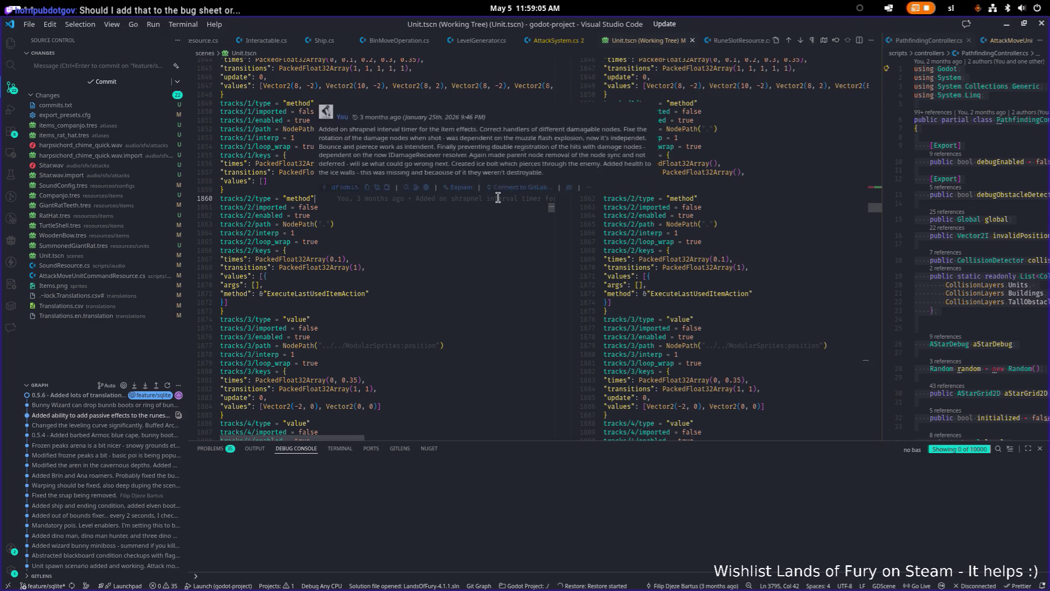
{"action": "key", "text": "ctrl+shift+f"}
{"action": "type", "text": "entra"}
{"action": "type", "text": "nce"}
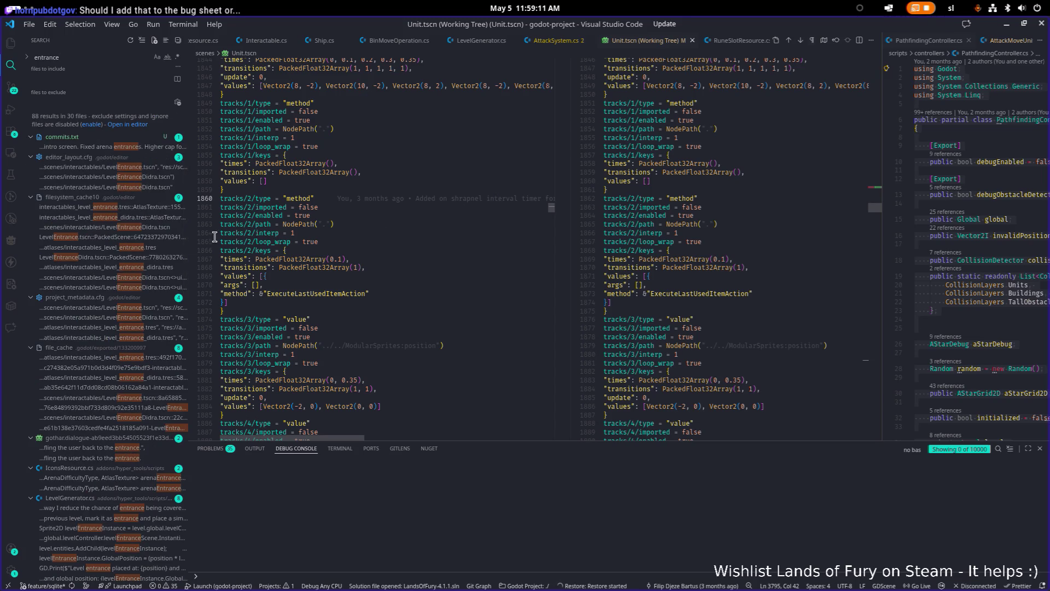
{"action": "mouse_move", "coordinate": [187, 240]}
{"action": "left_mouse_down"}
{"action": "mouse_move", "coordinate": [342, 228]}
{"action": "mouse_move", "coordinate": [301, 229]}
{"action": "left_mouse_up"}
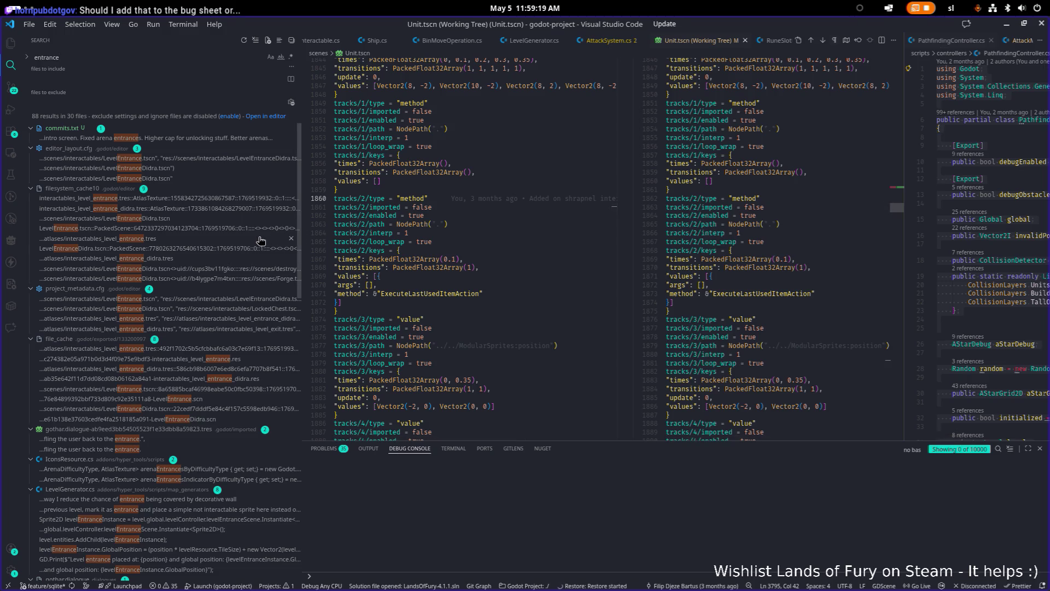
Step: Scroll the 88 results and open the levelEntranceScene declaration in LevelController.cs
{"action": "scroll", "coordinate": [261, 240], "scroll_direction": "down", "scroll_amount": 12}
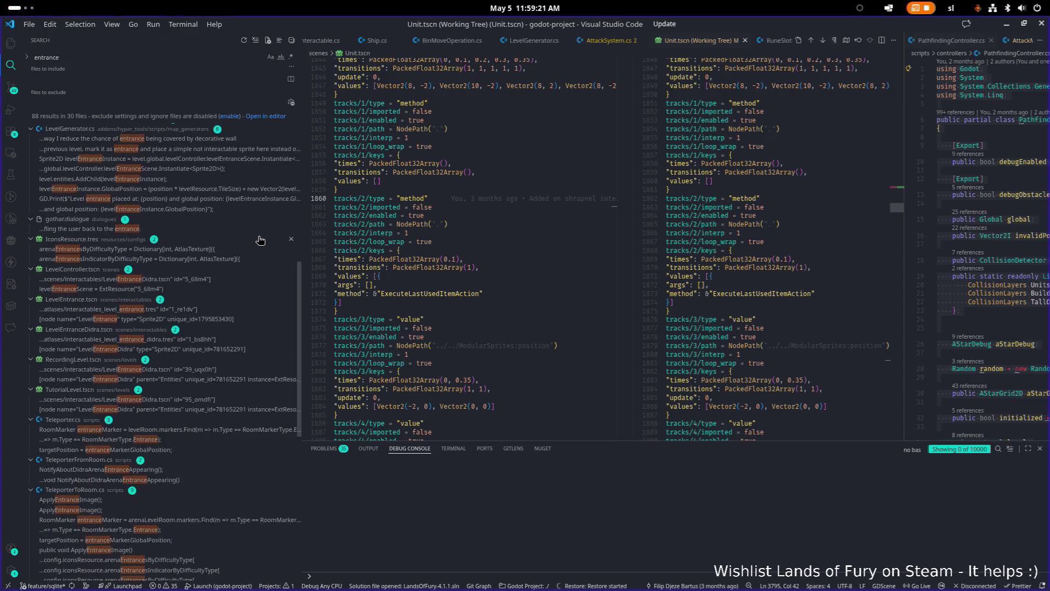
{"action": "scroll", "coordinate": [261, 240], "scroll_direction": "down", "scroll_amount": 4}
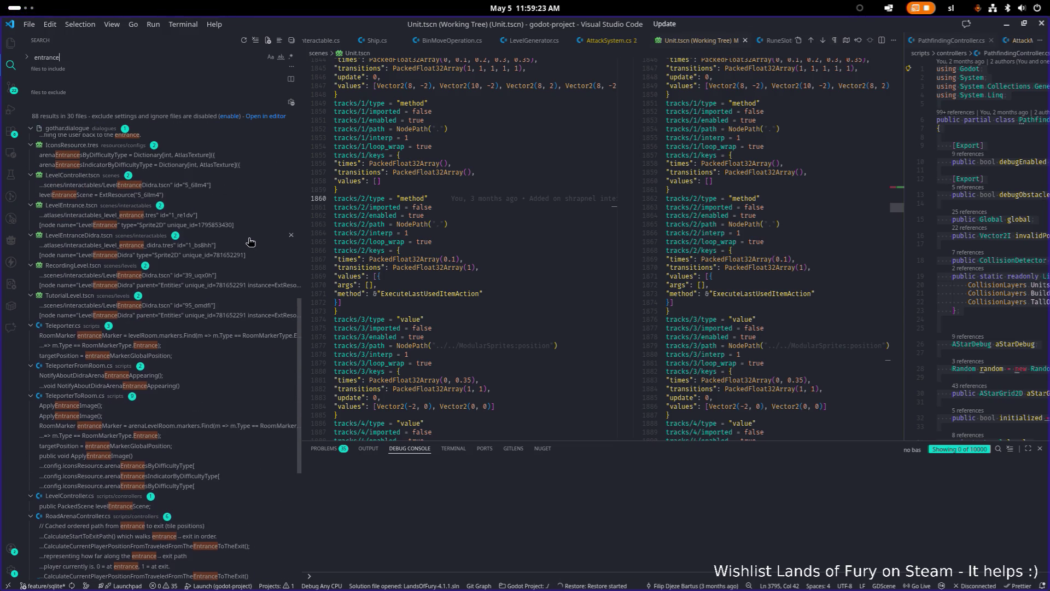
{"action": "scroll", "coordinate": [243, 246], "scroll_direction": "down", "scroll_amount": 2}
{"action": "scroll", "coordinate": [241, 247], "scroll_direction": "down", "scroll_amount": 2}
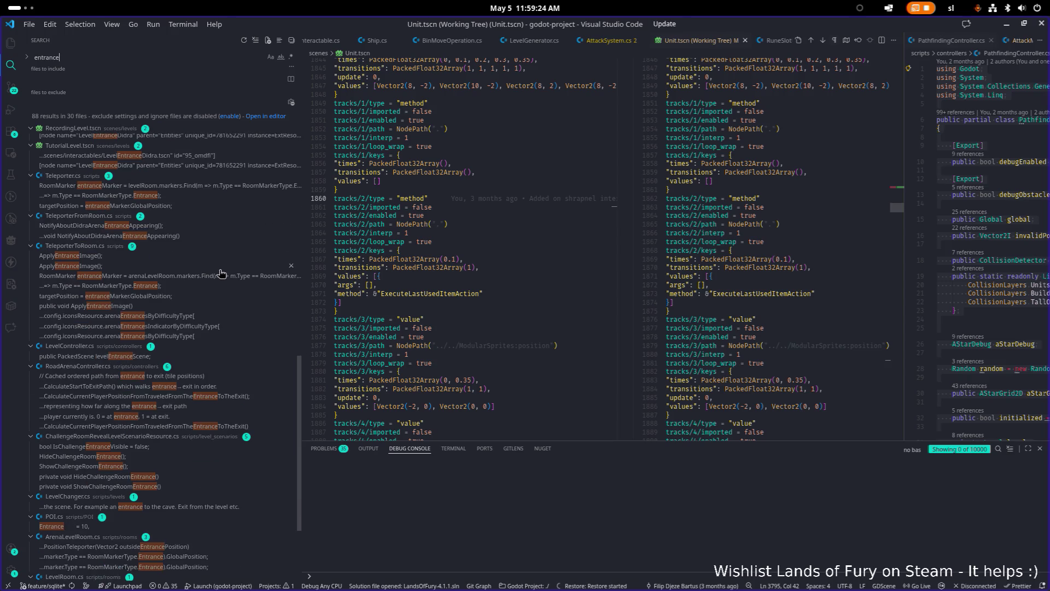
{"action": "left_click", "coordinate": [138, 359]}
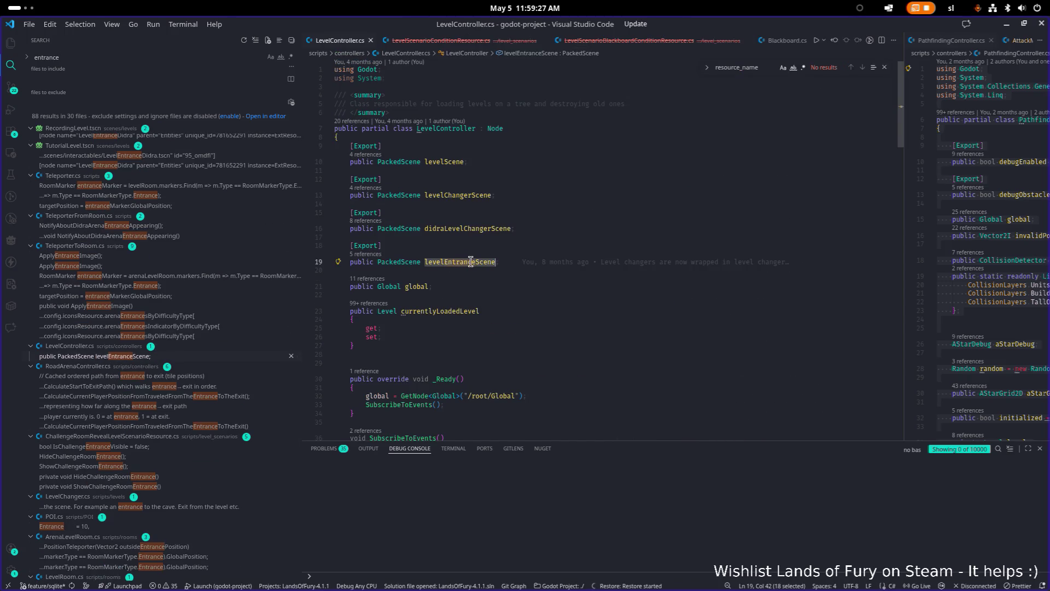
Step: List references to levelEntranceScene and open LevelGenerator.cs at its PlaceLevelChangers use
{"action": "left_click", "coordinate": [359, 254]}
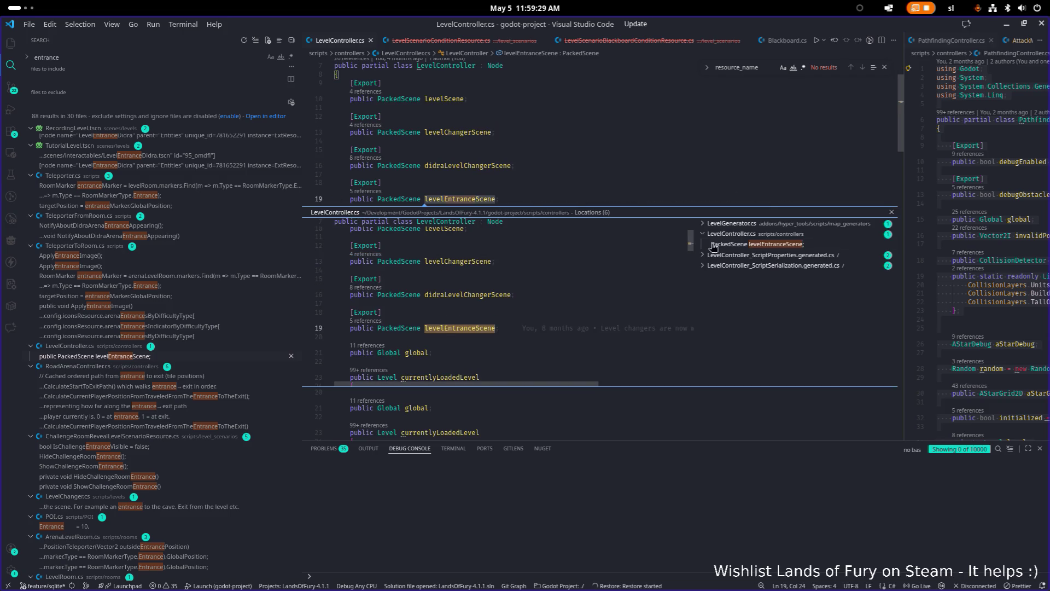
{"action": "left_click", "coordinate": [744, 226]}
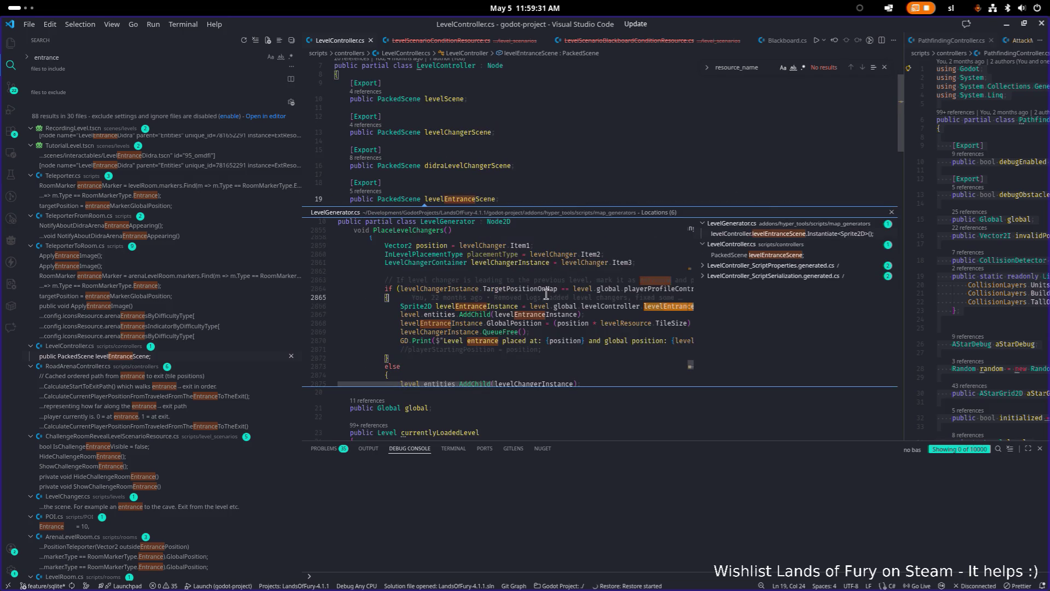
{"action": "double_click", "coordinate": [547, 294]}
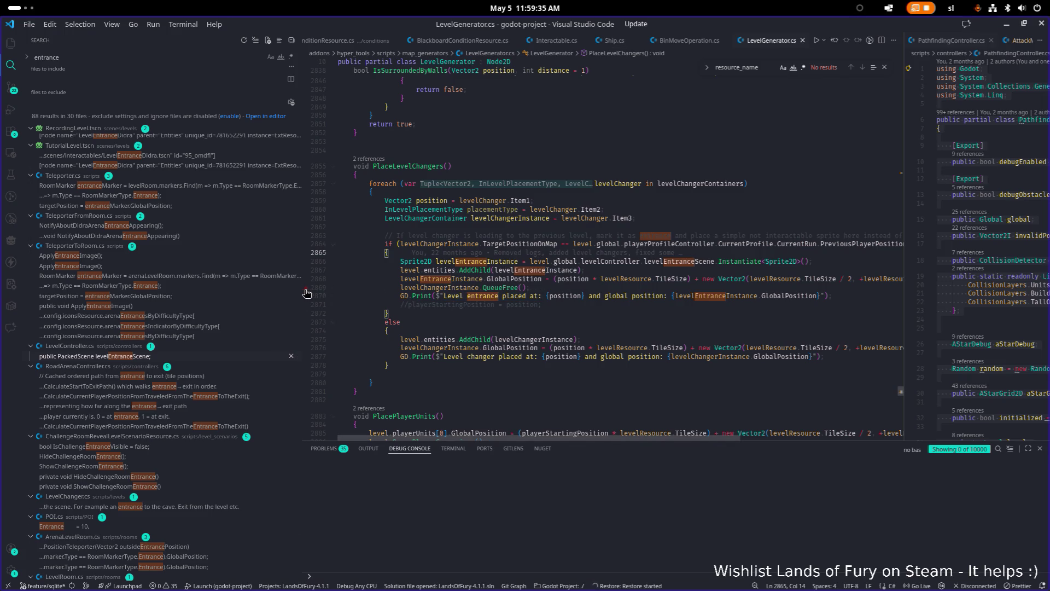
{"action": "left_click_drag", "start_coordinate": [303, 293], "coordinate": [183, 278]}
Step: Highlight uses of GlobalPosition, levelEntranceInstance and levelChangerContainers around lines 2857-2868
{"action": "left_click", "coordinate": [617, 271]}
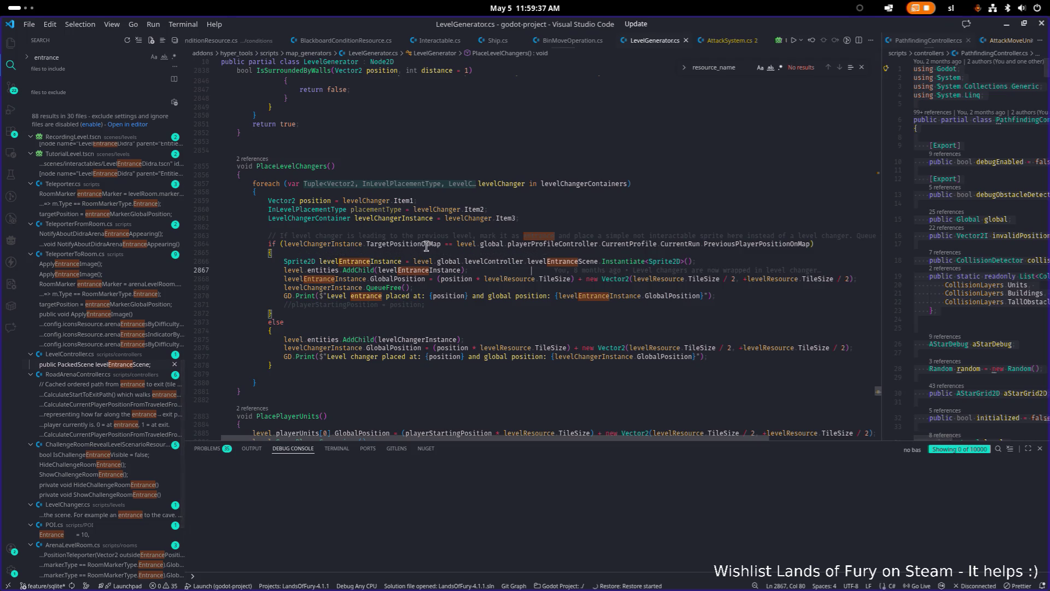
{"action": "left_click", "coordinate": [386, 270]}
{"action": "double_click", "coordinate": [398, 279]}
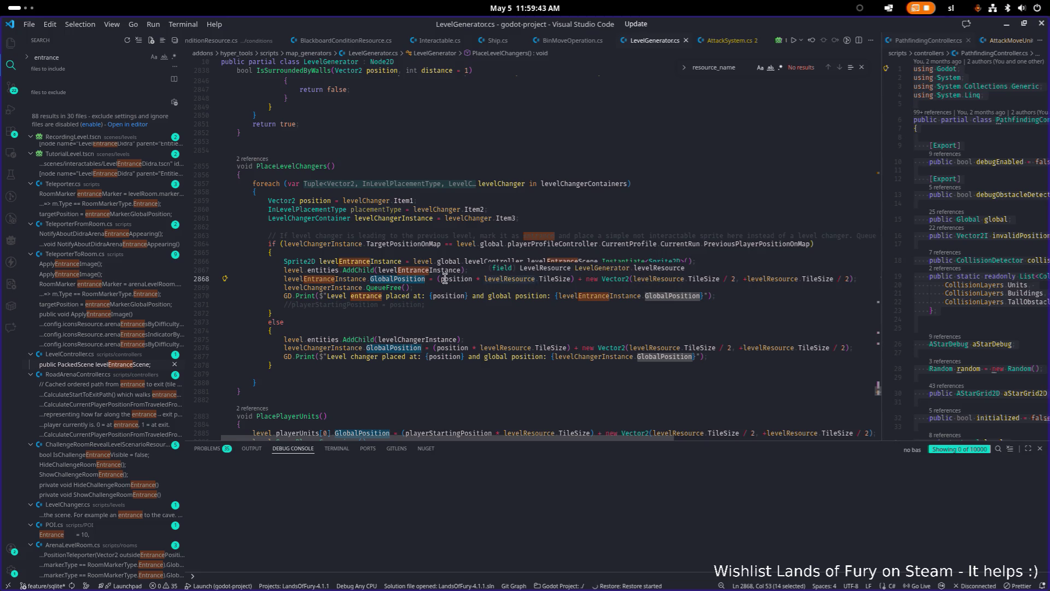
{"action": "double_click", "coordinate": [345, 279]}
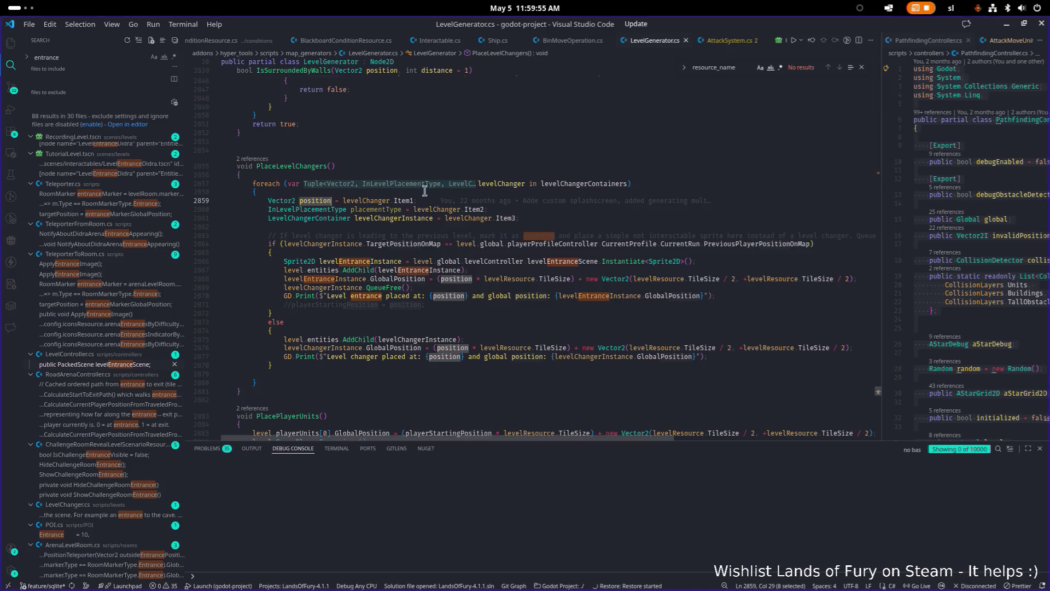
{"action": "double_click", "coordinate": [601, 184]}
{"action": "key", "text": "ctrl+f"}
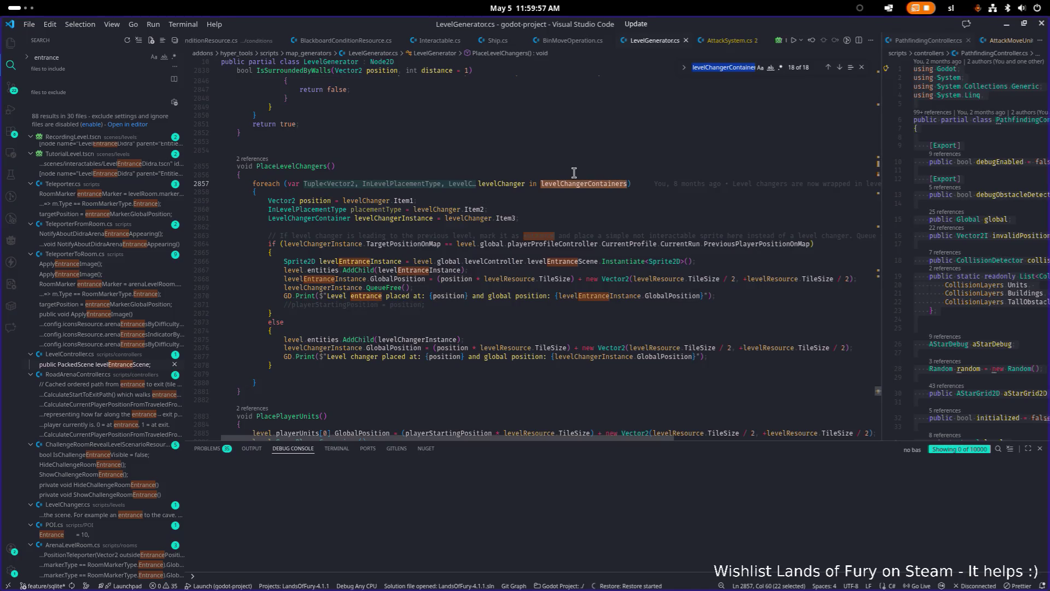
Step: Step through levelChangerContainers matches to SetMapChangersBasedOnMapResource around line 890
{"action": "key", "text": "Return"}
{"action": "key", "text": "Return"}
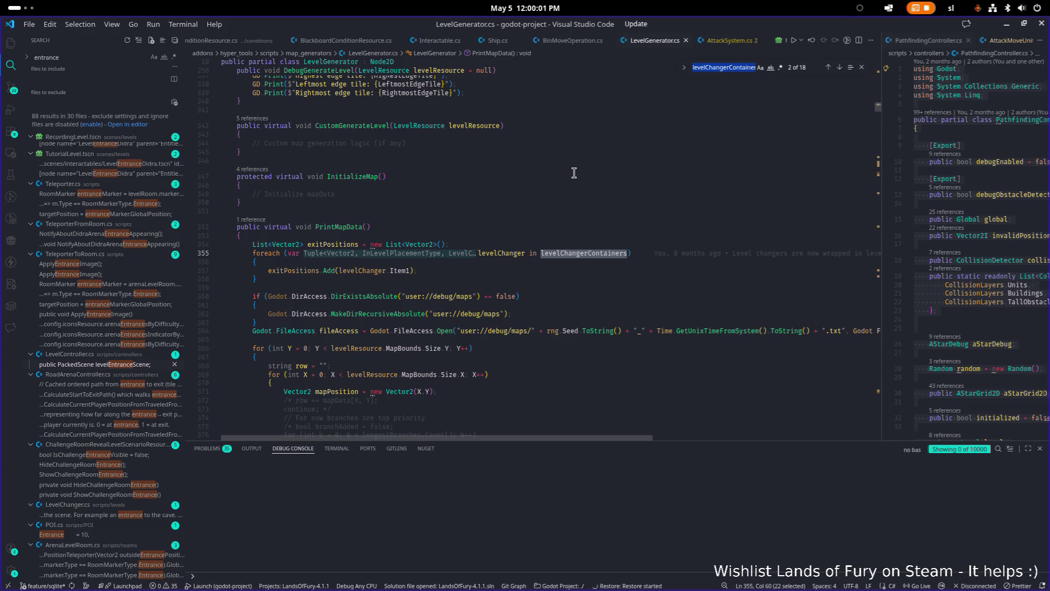
{"action": "key", "text": "Return"}
{"action": "key", "text": "Return"}
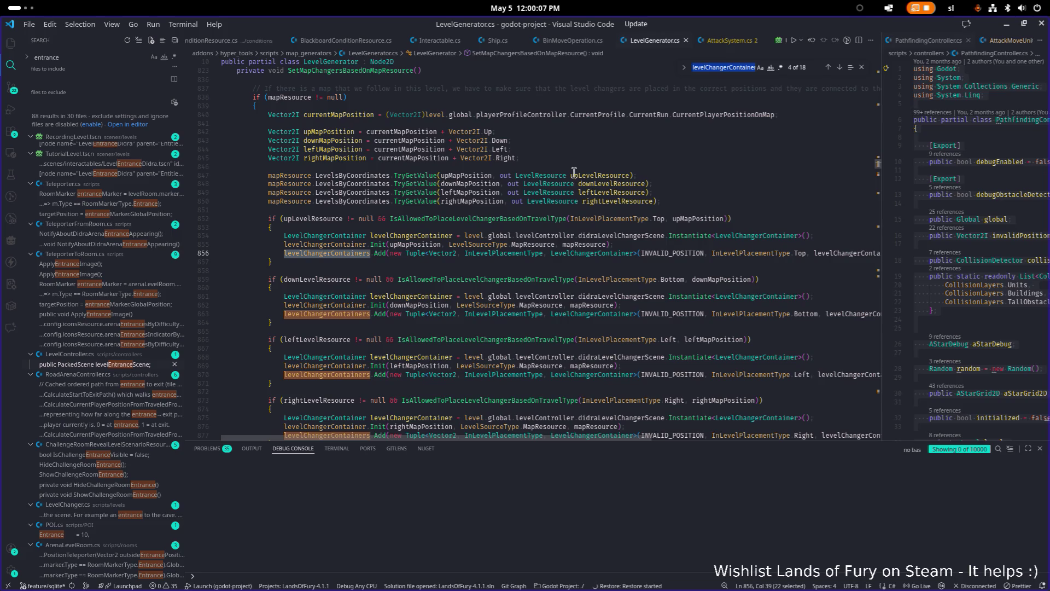
{"action": "key", "text": "Return"}
{"action": "key", "text": "Return"}
{"action": "key", "text": "Return"}
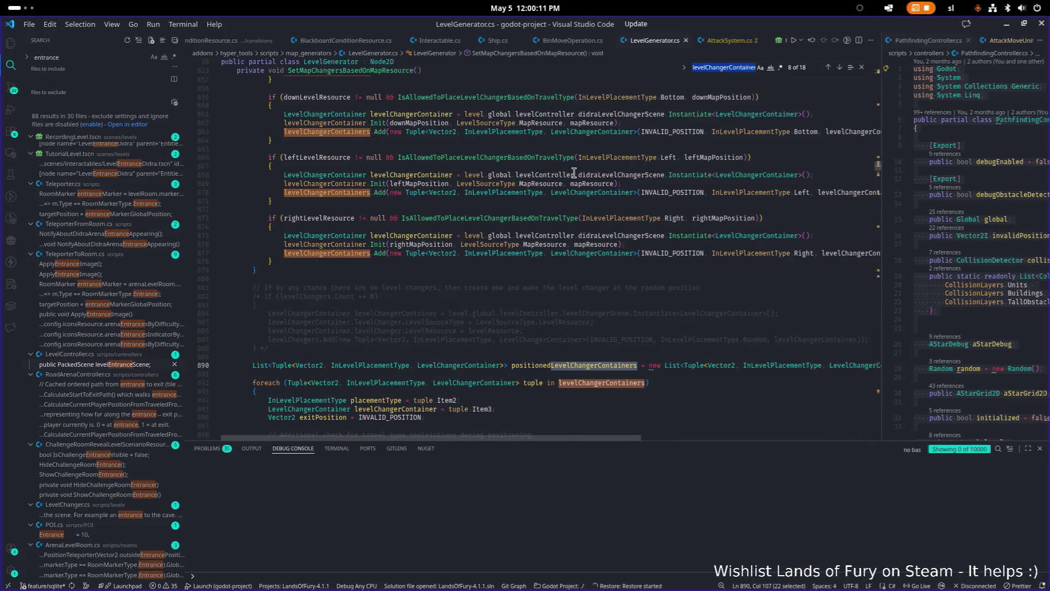
Step: Read through the placement-type switch that positions each level changer, then return to Godot
{"action": "scroll", "coordinate": [564, 203], "scroll_direction": "down", "scroll_amount": 3}
{"action": "scroll", "coordinate": [564, 203], "scroll_direction": "down", "scroll_amount": 7}
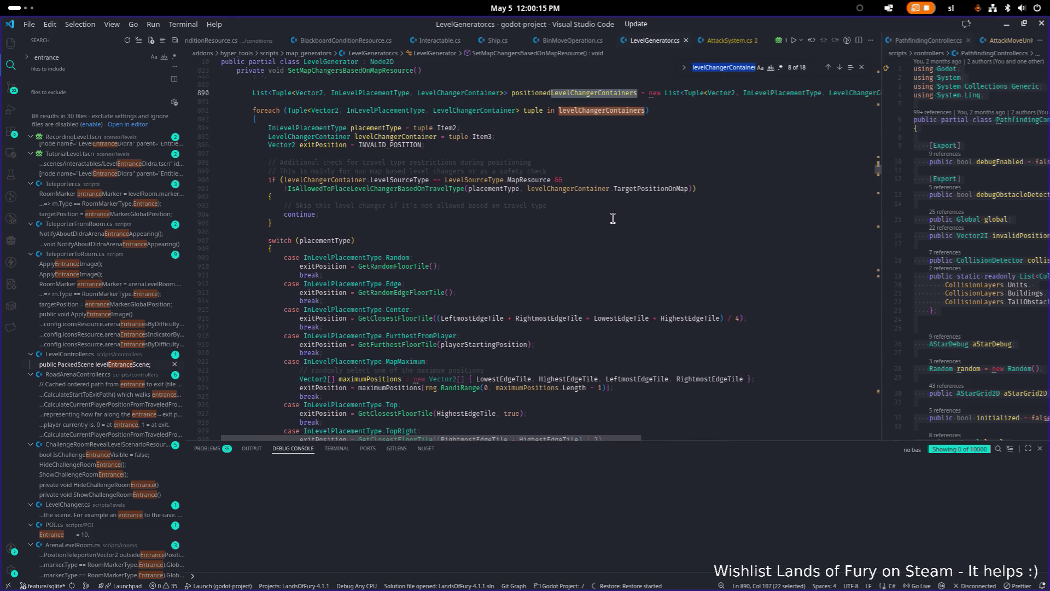
{"action": "scroll", "coordinate": [612, 218], "scroll_direction": "down", "scroll_amount": 9}
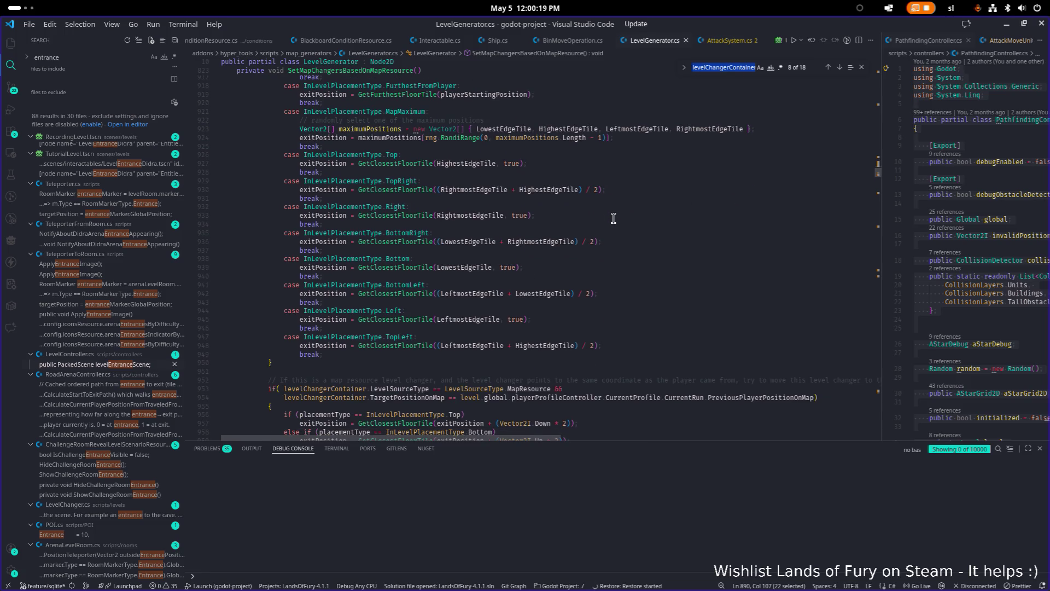
{"action": "scroll", "coordinate": [613, 219], "scroll_direction": "down", "scroll_amount": 1}
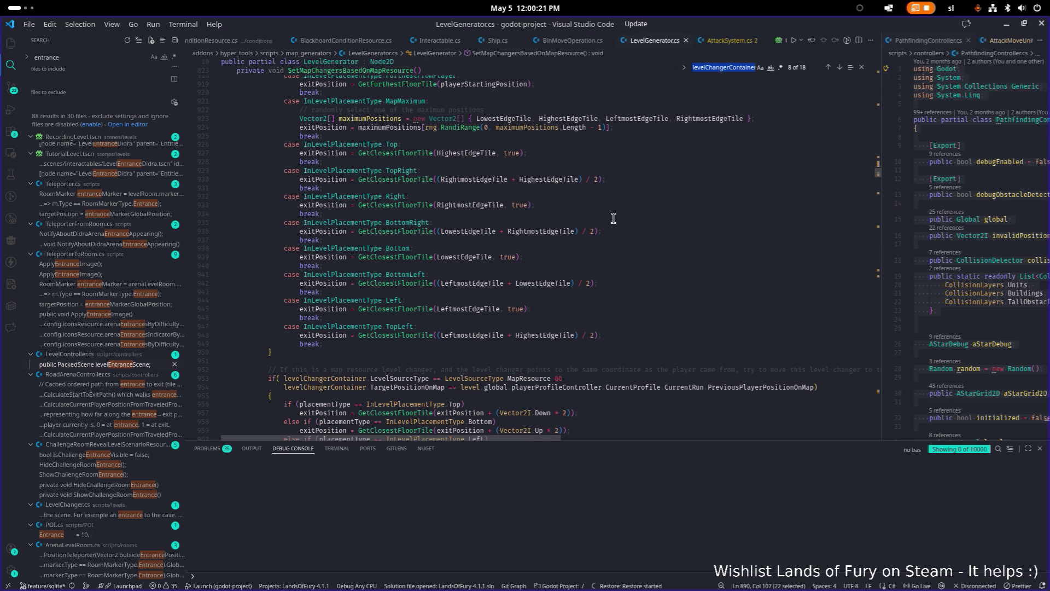
{"action": "scroll", "coordinate": [613, 218], "scroll_direction": "down", "scroll_amount": 3}
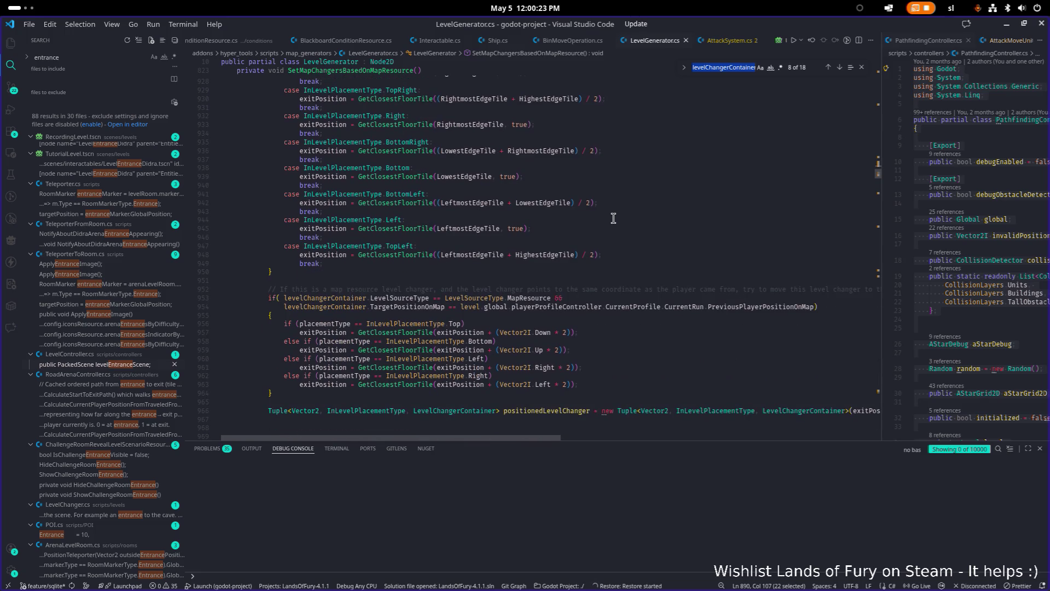
{"action": "scroll", "coordinate": [625, 220], "scroll_direction": "down", "scroll_amount": 2}
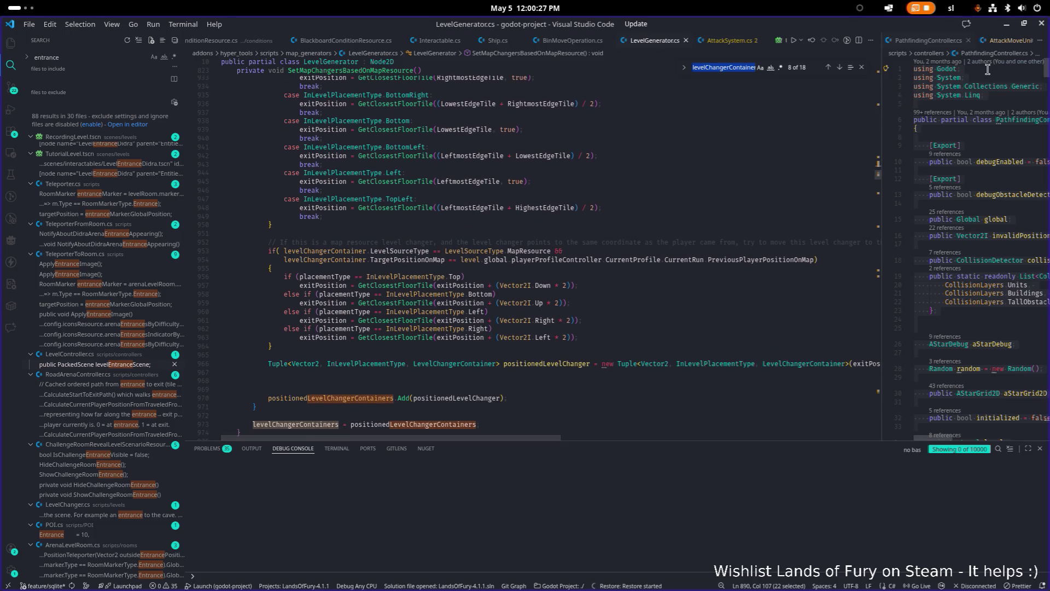
{"action": "left_click", "coordinate": [1006, 24]}
{"action": "left_click", "coordinate": [169, 218]}
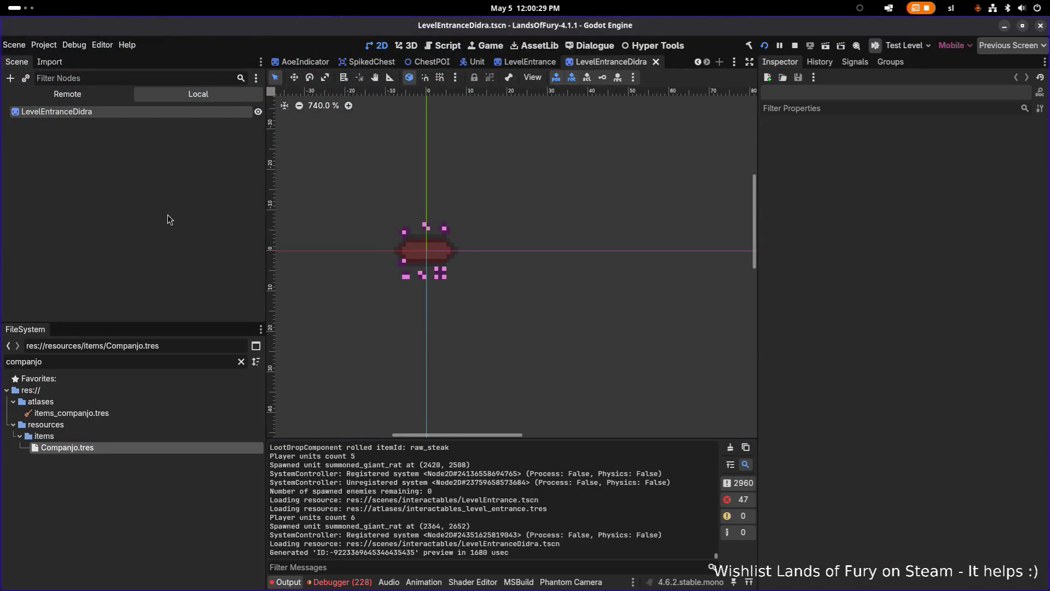
{"action": "key", "text": "ctrl+shift+o"}
{"action": "type", "text": "level"}
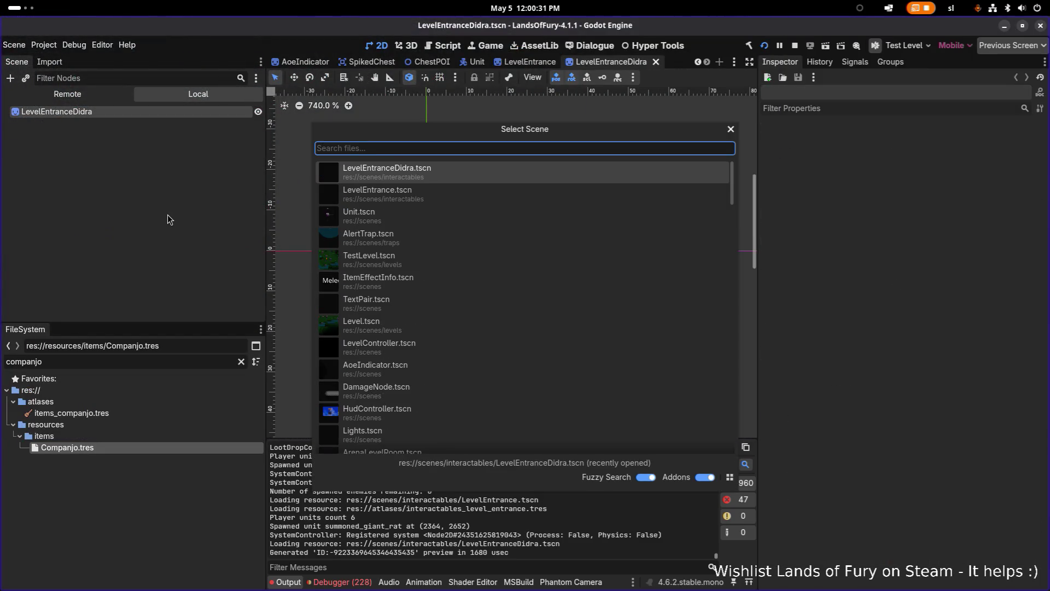
{"action": "key", "text": "Down"}
{"action": "key", "text": "Down"}
{"action": "key", "text": "Return"}
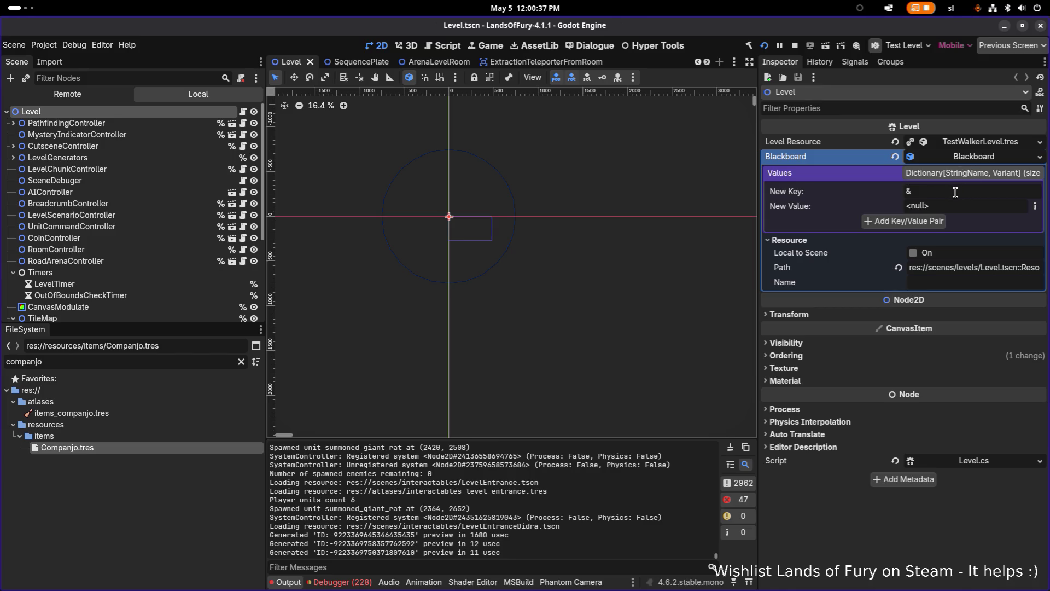
{"action": "key", "text": "alt+Tab"}
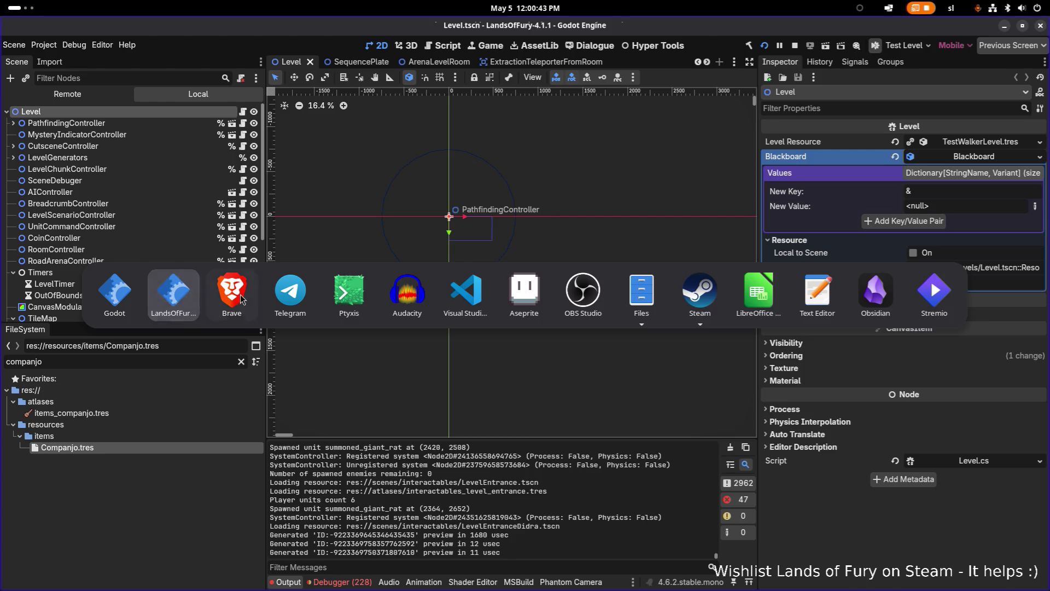
{"action": "key", "text": "Tab"}
{"action": "key", "text": "Tab"}
{"action": "key", "text": "Tab"}
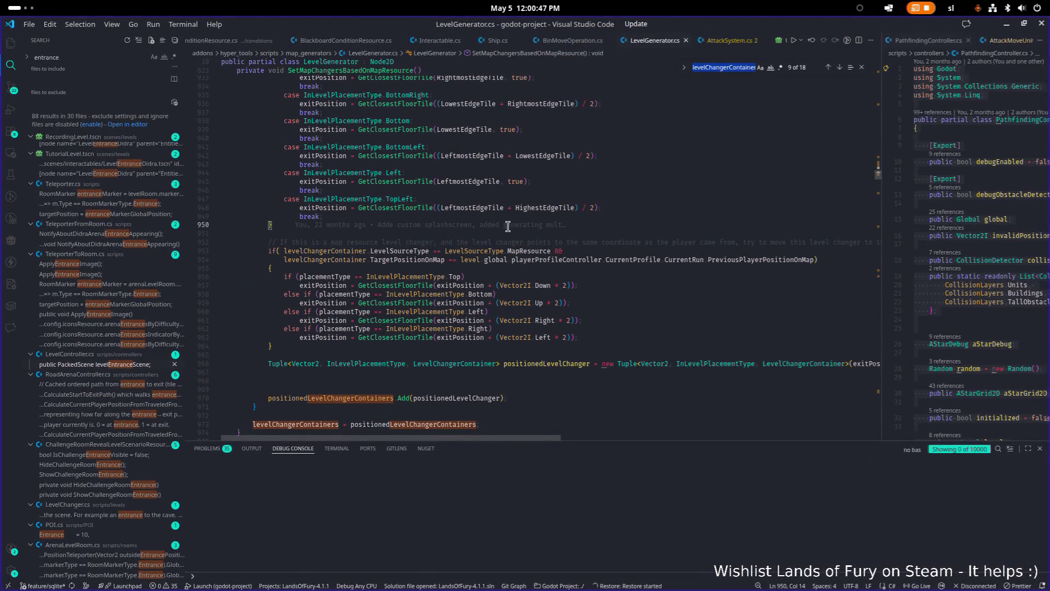
Step: Scroll up SetMapChangersBasedOnMapResource and highlight positionedLevelChangerContainers and levelChangerContainers
{"action": "scroll", "coordinate": [497, 230], "scroll_direction": "up", "scroll_amount": 1}
{"action": "scroll", "coordinate": [443, 266], "scroll_direction": "up", "scroll_amount": 3}
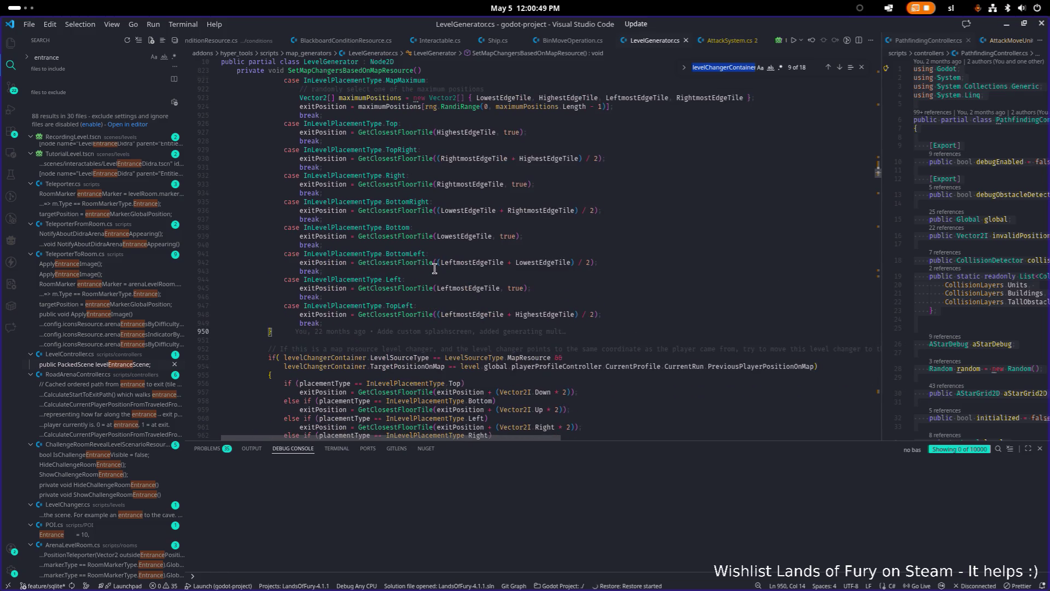
{"action": "scroll", "coordinate": [388, 245], "scroll_direction": "up", "scroll_amount": 3}
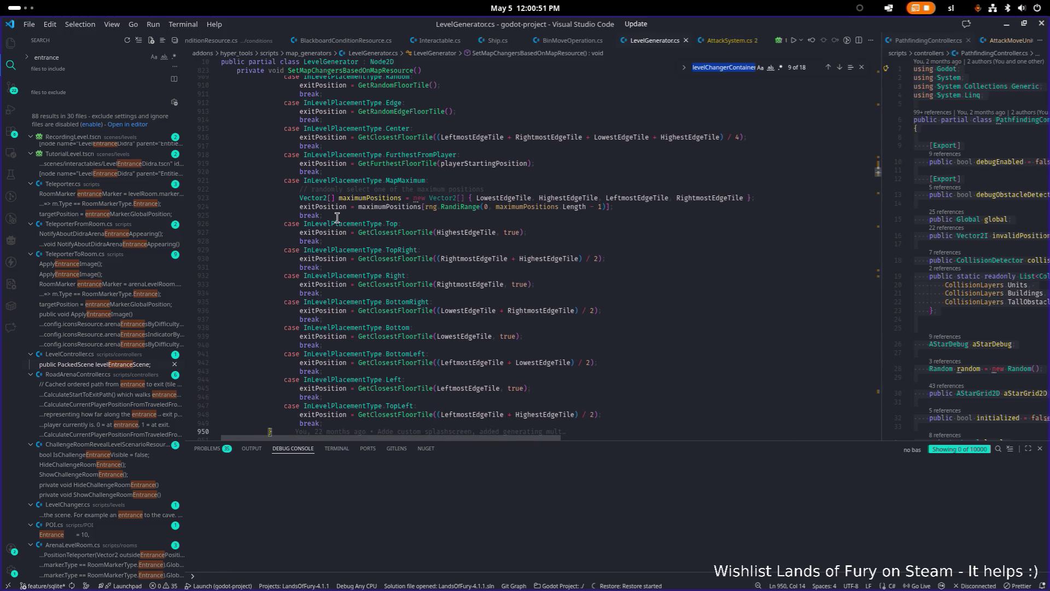
{"action": "scroll", "coordinate": [459, 270], "scroll_direction": "up", "scroll_amount": 12}
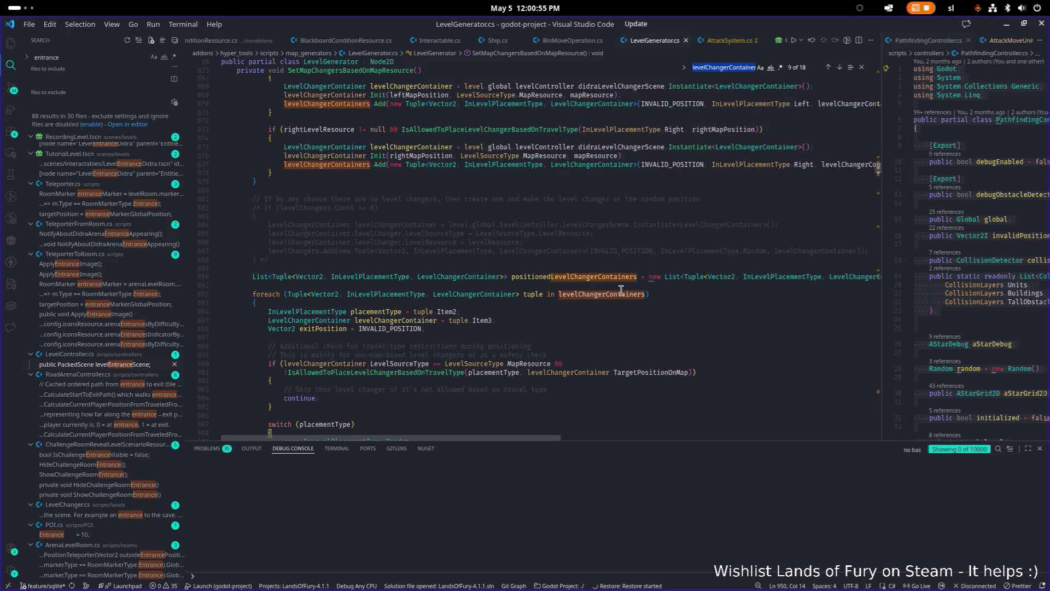
{"action": "double_click", "coordinate": [603, 277]}
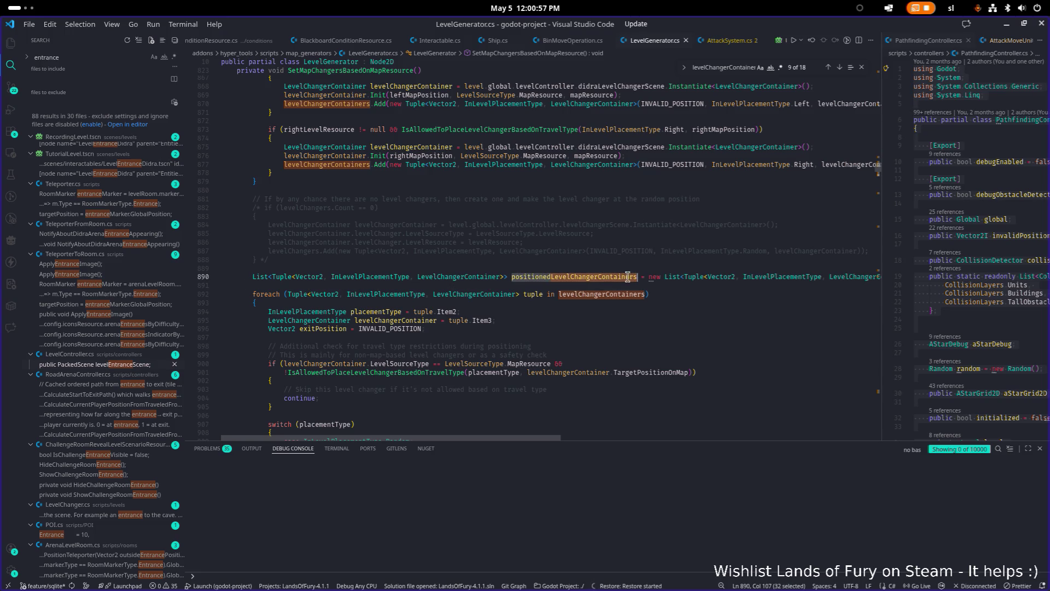
{"action": "double_click", "coordinate": [630, 294]}
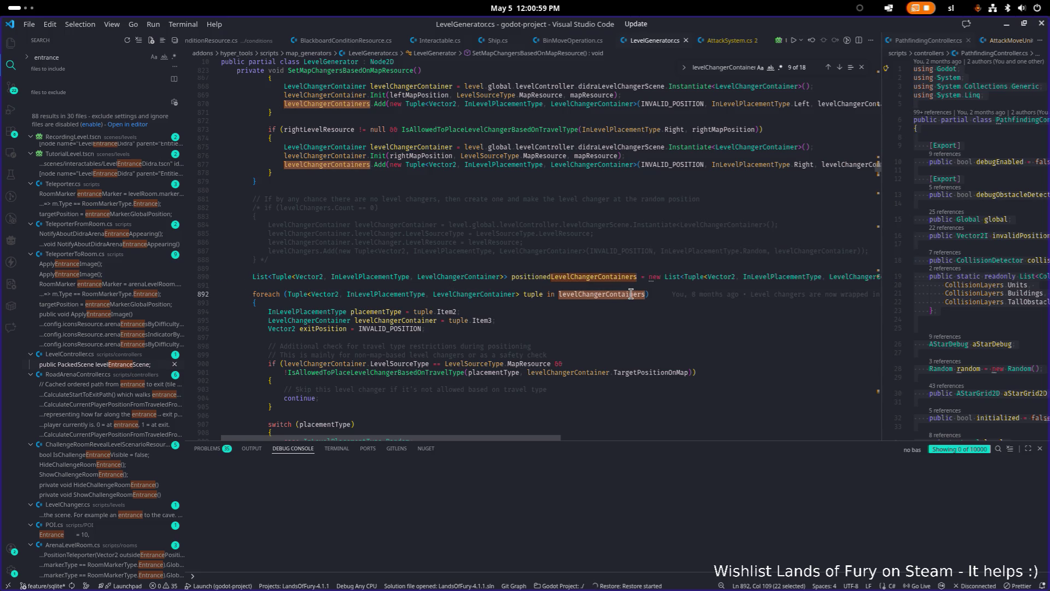
Step: Scroll further up and highlight every use of didraLevelChangerScene
{"action": "key", "text": "ctrl+f"}
{"action": "scroll", "coordinate": [630, 294], "scroll_direction": "up", "scroll_amount": 4}
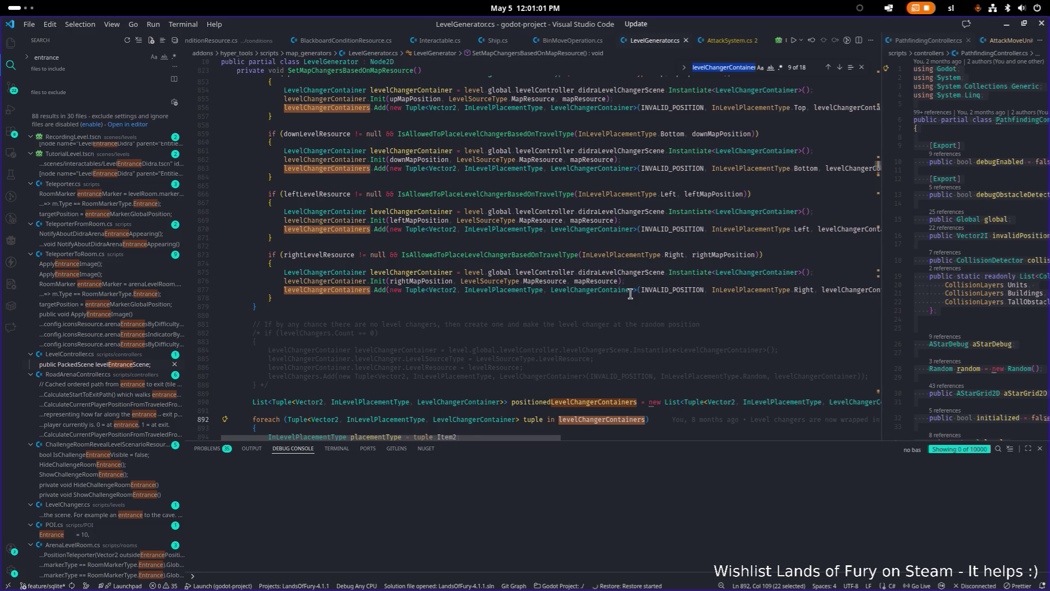
{"action": "scroll", "coordinate": [630, 294], "scroll_direction": "up", "scroll_amount": 1}
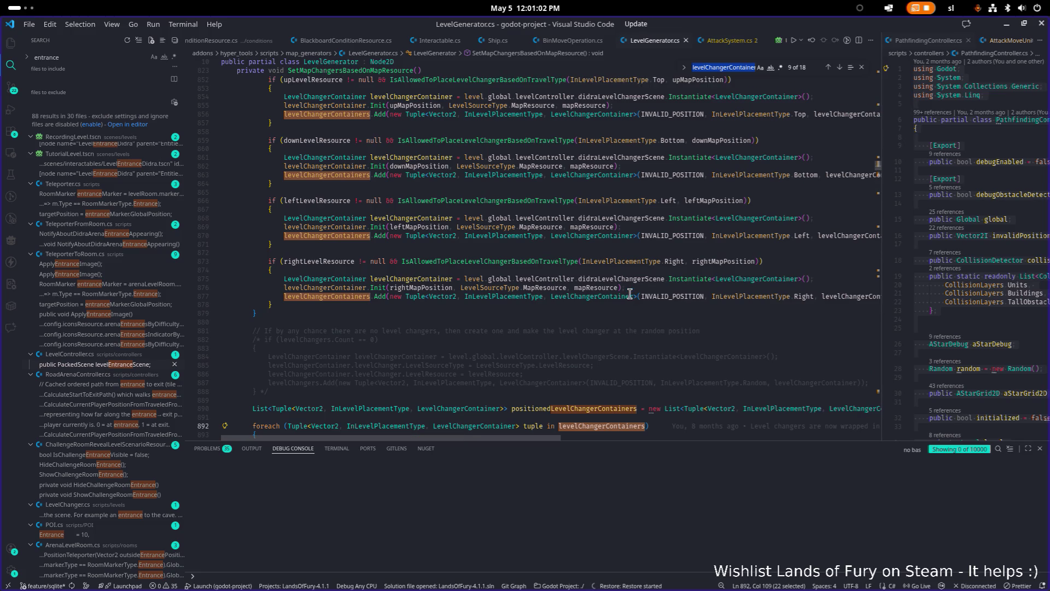
{"action": "double_click", "coordinate": [645, 219]}
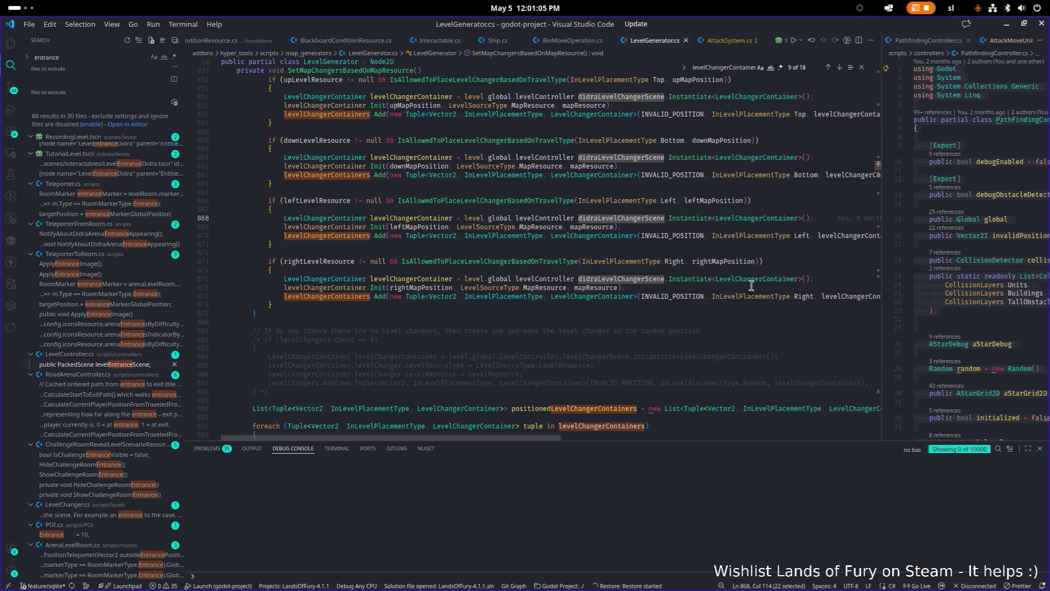
{"action": "key", "text": "alt+Tab"}
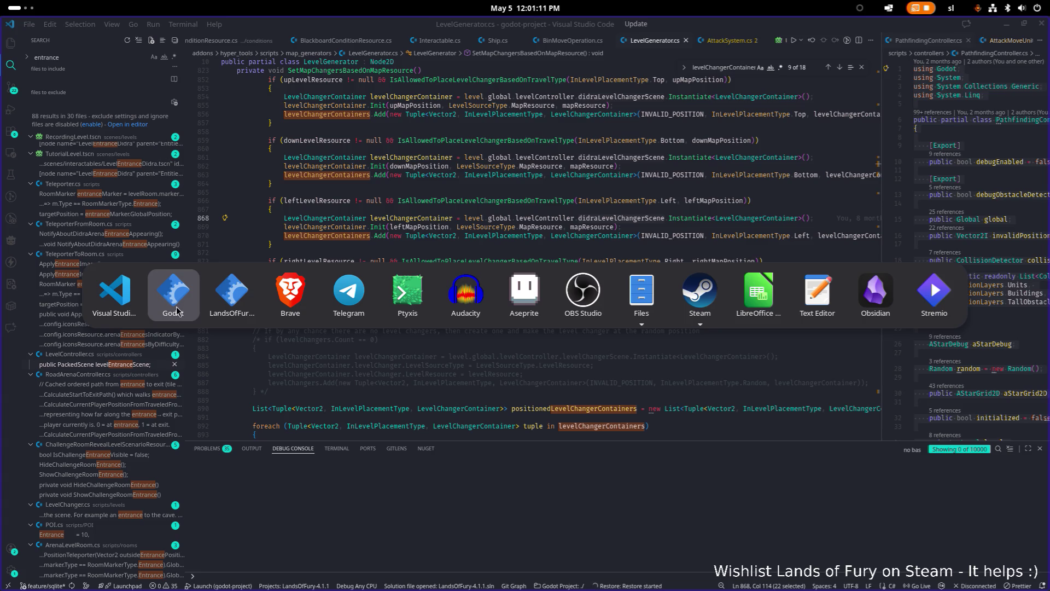
Step: Quick-open LevelController.tscn in Godot and open its Didra level changer scene from the Inspector
{"action": "left_click", "coordinate": [164, 303]}
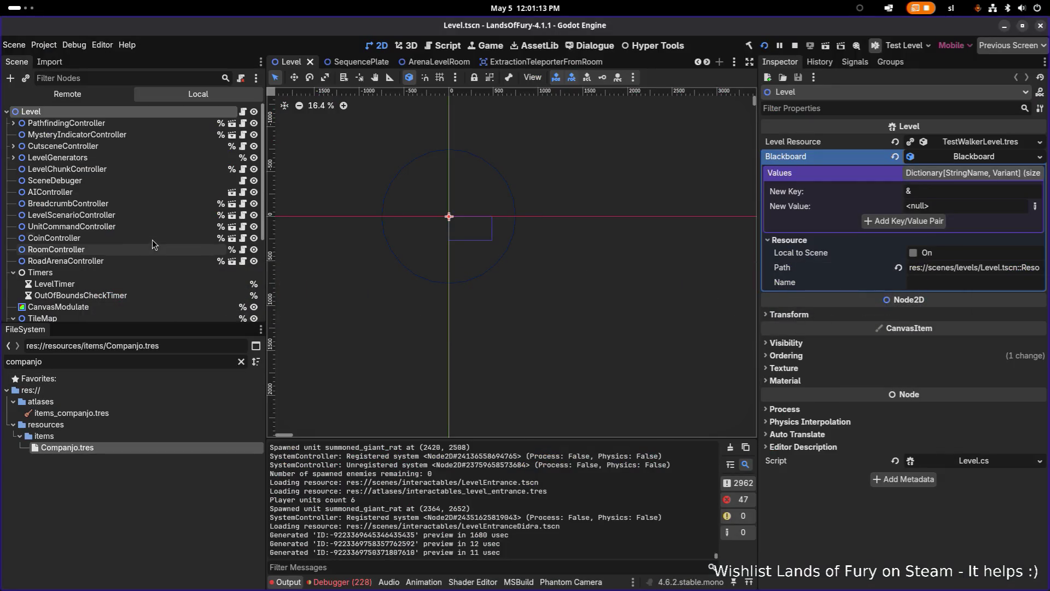
{"action": "left_click", "coordinate": [152, 240]}
{"action": "key", "text": "ctrl+shift+o"}
{"action": "type", "text": "levelcontroller"}
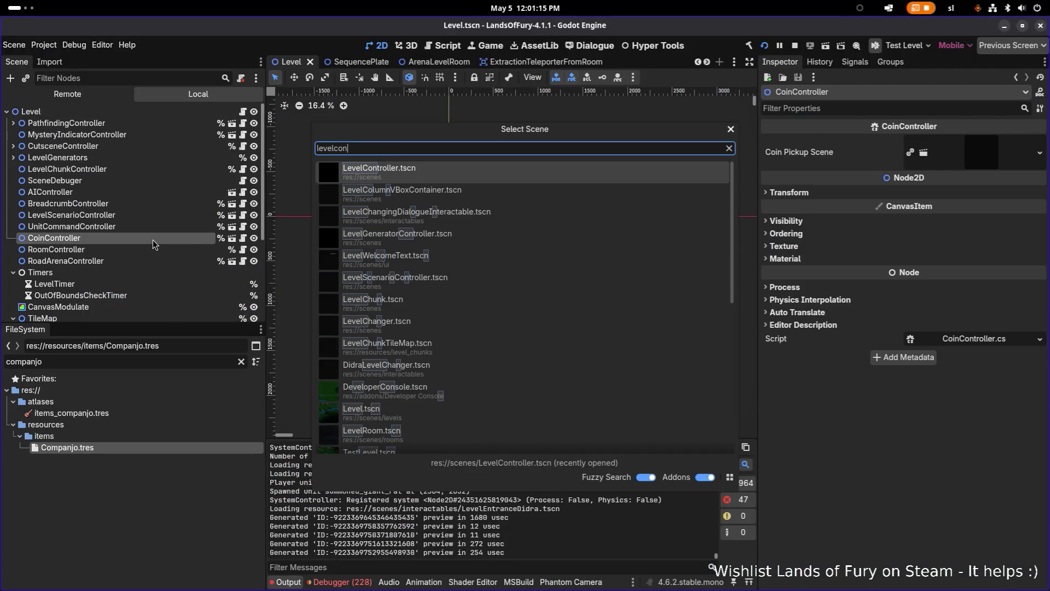
{"action": "key", "text": "Return"}
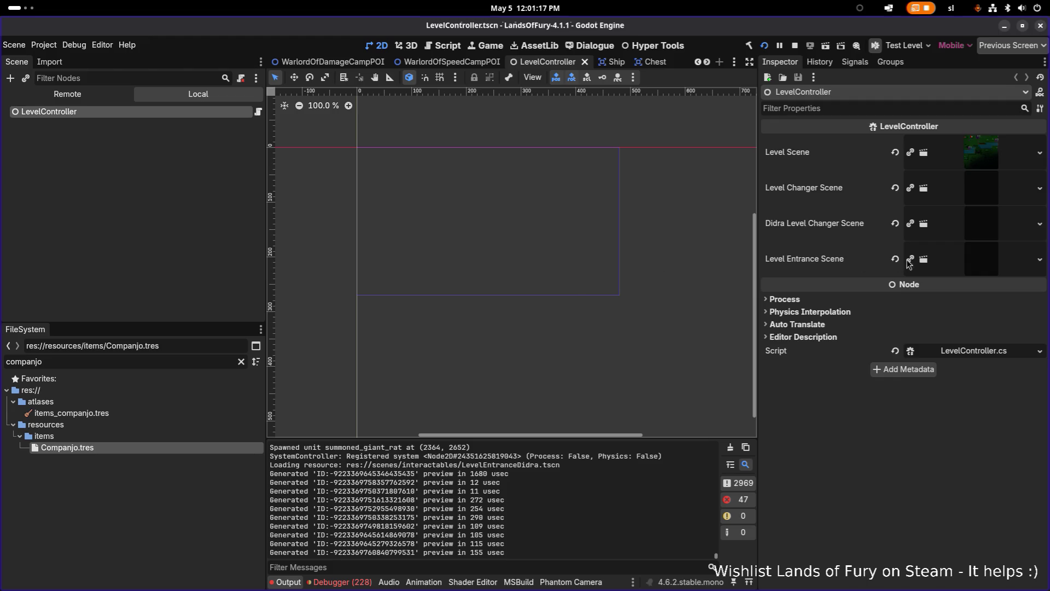
{"action": "left_click", "coordinate": [969, 228]}
{"action": "left_click", "coordinate": [897, 253]}
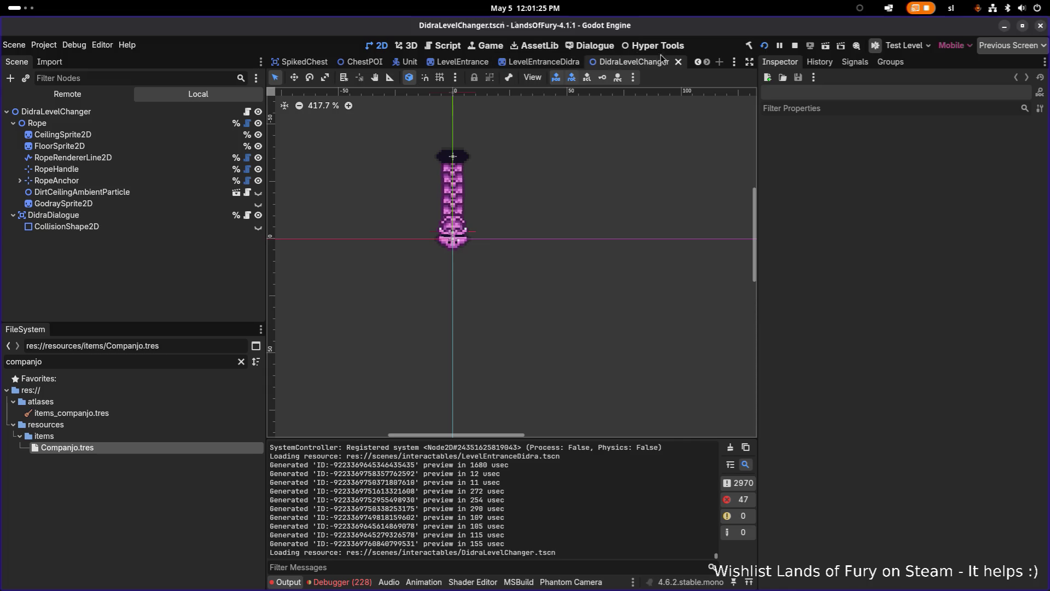
Step: Close both opened scenes, reopen LevelController and open its Level Entrance Scene, LevelEntranceDidra
{"action": "left_click", "coordinate": [678, 63]}
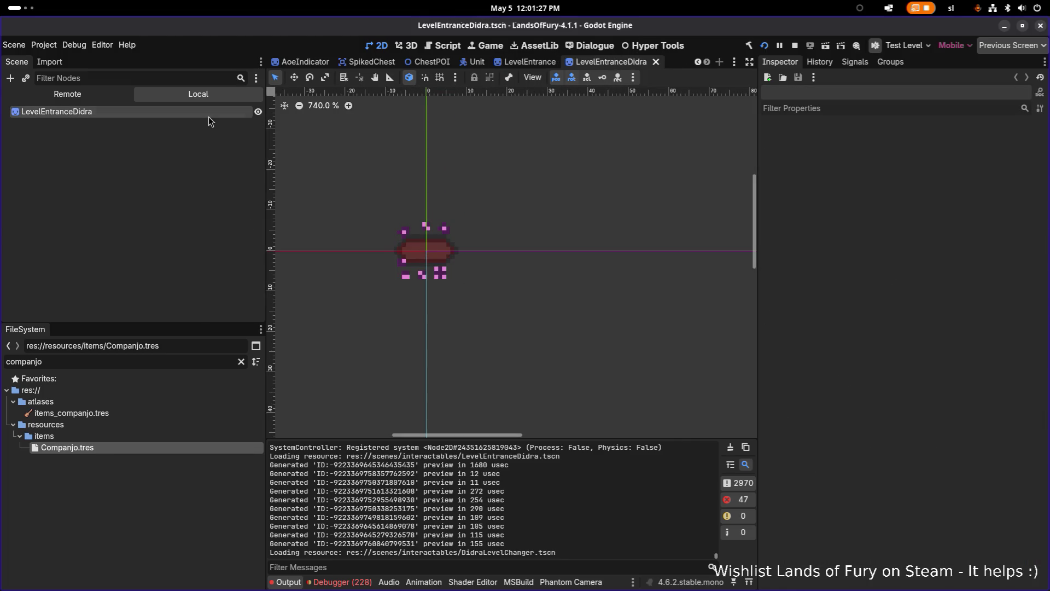
{"action": "left_click", "coordinate": [655, 61]}
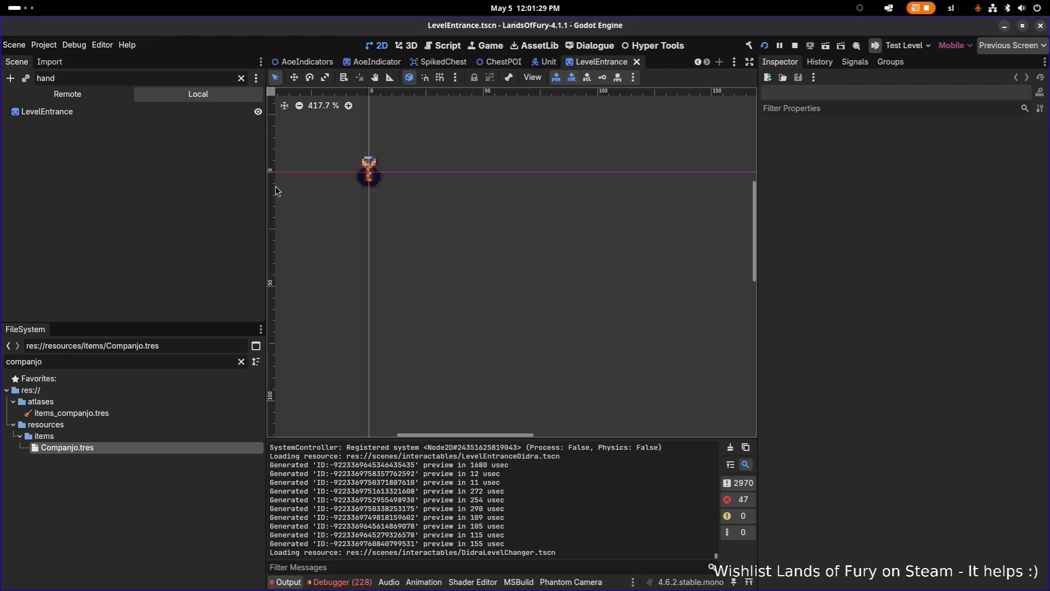
{"action": "key", "text": "ctrl+shift+o"}
{"action": "type", "text": "le"}
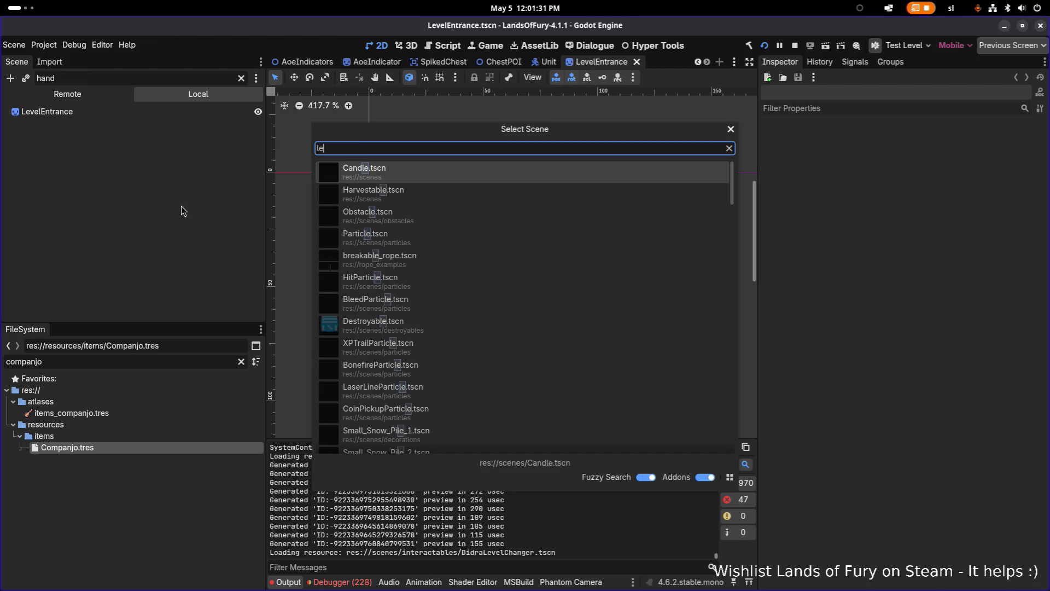
{"action": "type", "text": "velcon"}
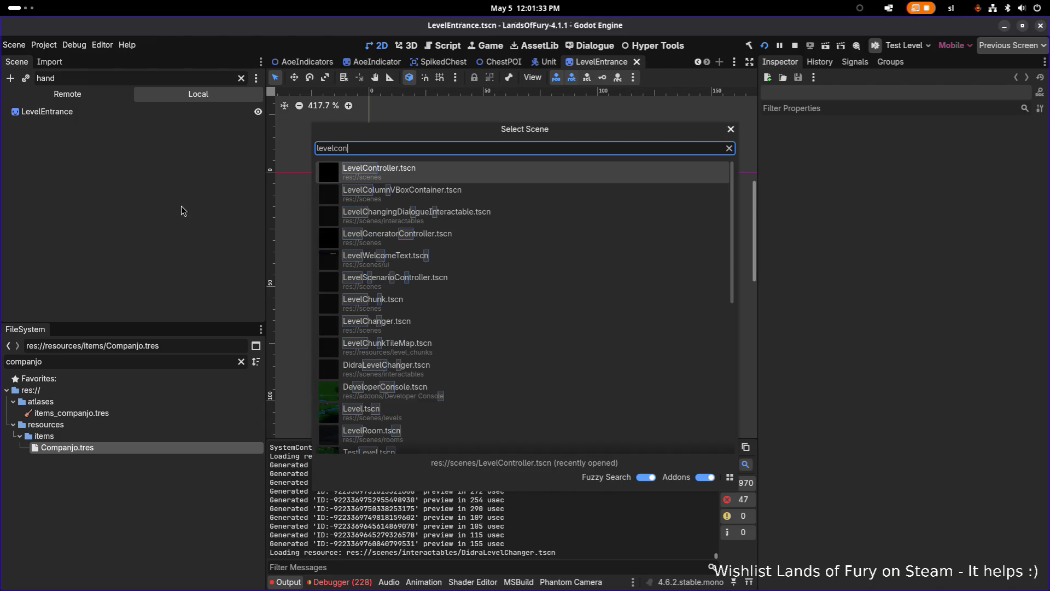
{"action": "key", "text": "Return"}
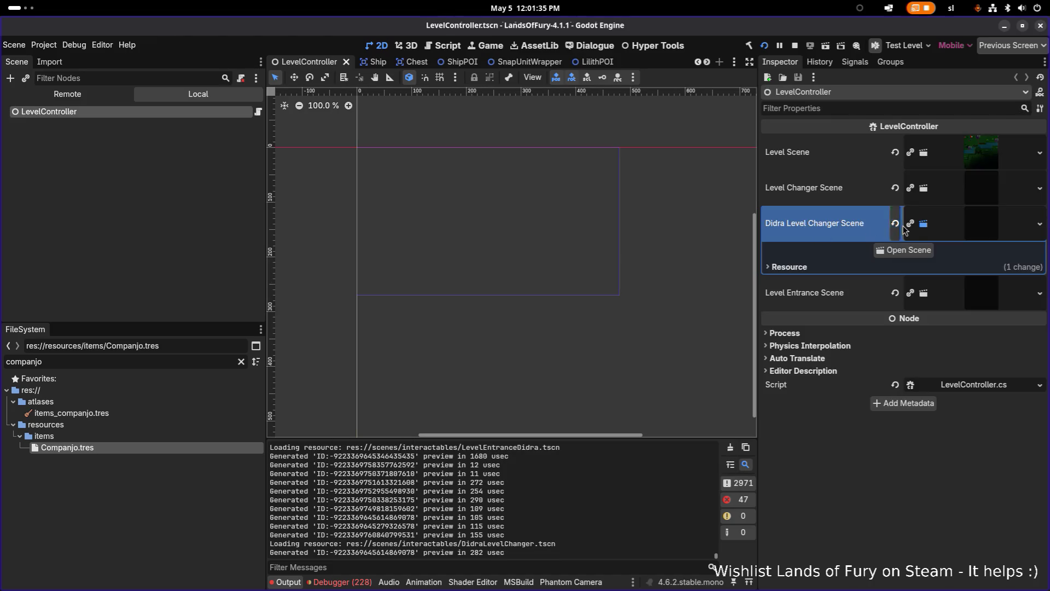
{"action": "left_click", "coordinate": [970, 296]}
{"action": "left_click", "coordinate": [905, 321]}
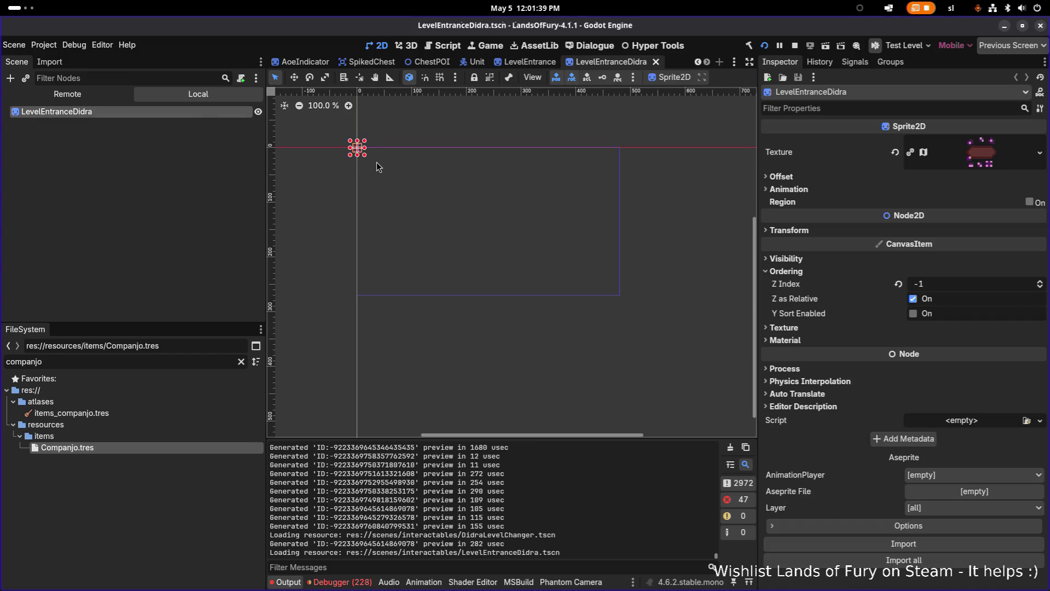
{"action": "scroll", "coordinate": [561, 235], "scroll_direction": "up", "scroll_amount": 1}
{"action": "key", "text": "alt+Tab"}
{"action": "key", "text": "alt+Tab"}
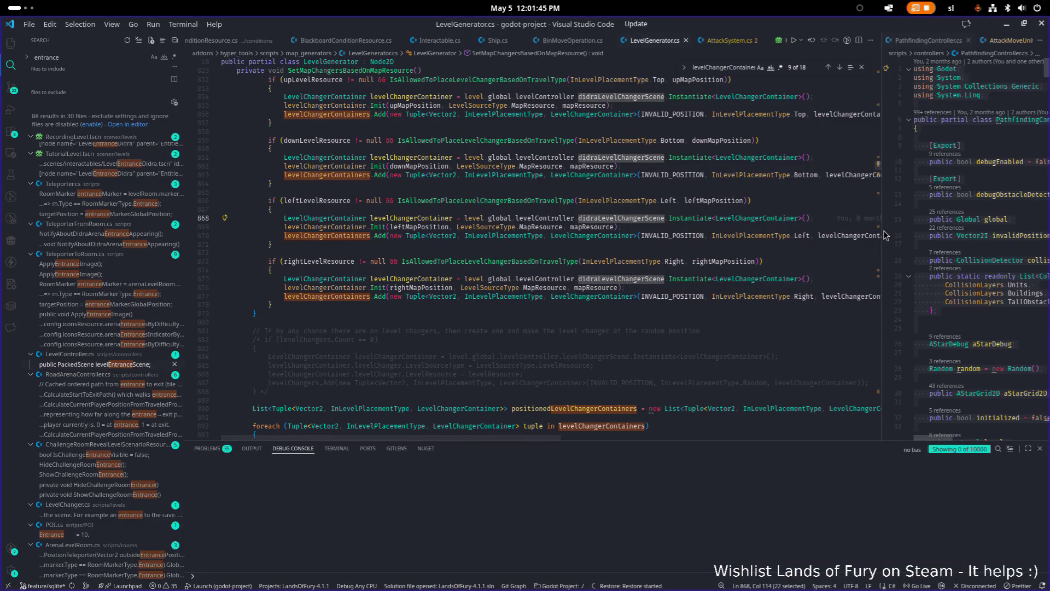
Step: Search LevelGenerator.cs for navmesh and astar references
{"action": "key", "text": "ctrl+f"}
{"action": "type", "text": "navig"}
{"action": "key", "text": "ctrl+a"}
{"action": "type", "text": "navme"}
{"action": "key", "text": "ctrl+a"}
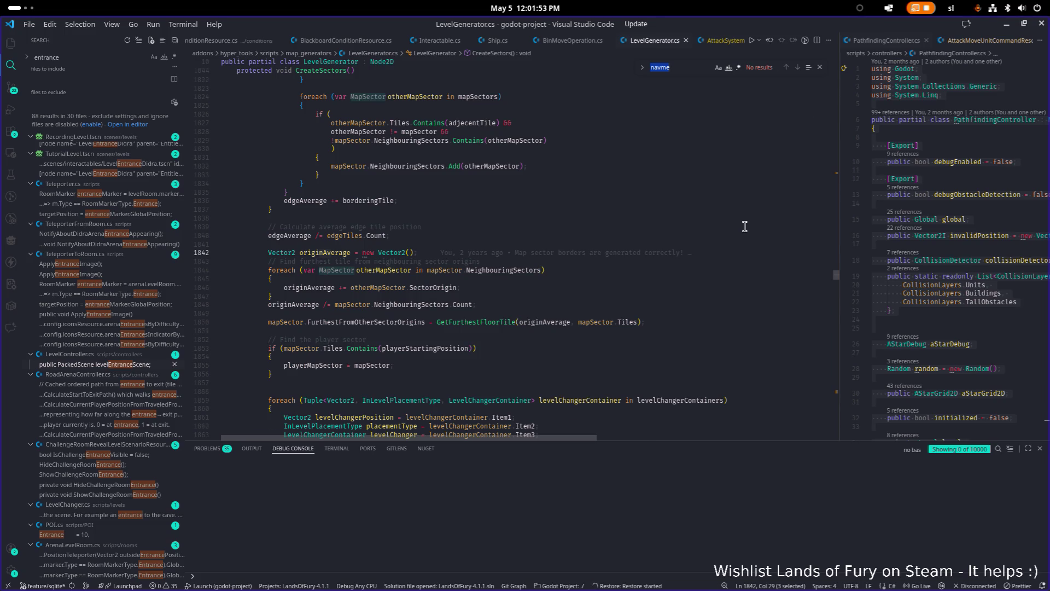
{"action": "type", "text": "astar"}
{"action": "key", "text": "BackSpace"}
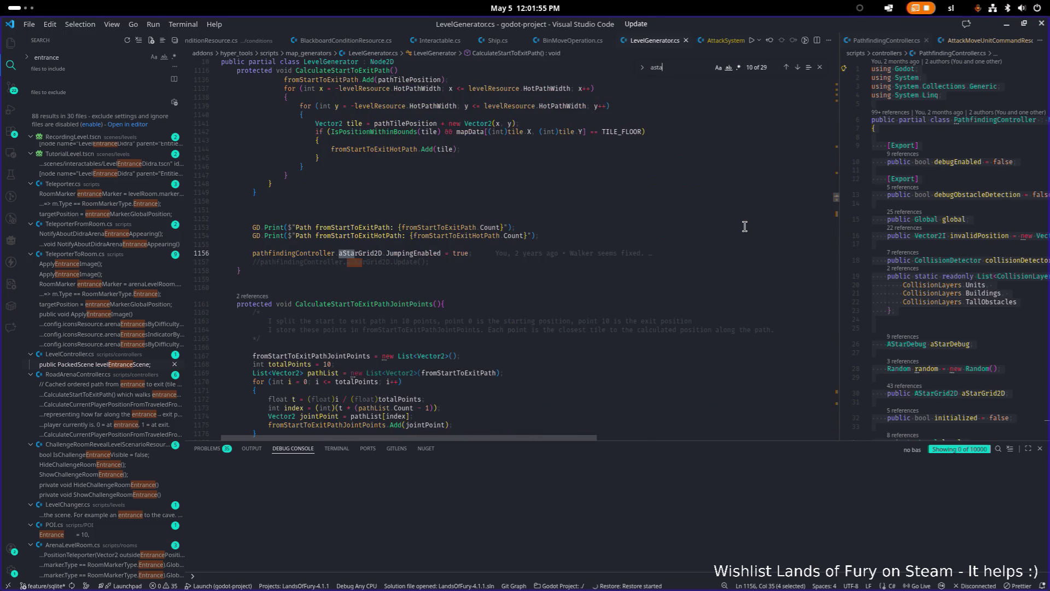
{"action": "key", "text": "ctrl+a"}
Step: Find 'pathfinding' matches up to the InitGrid call at line 1320 and widen the PathfindingController.cs pane
{"action": "double_click", "coordinate": [371, 254]}
{"action": "key", "text": "ctrl+f"}
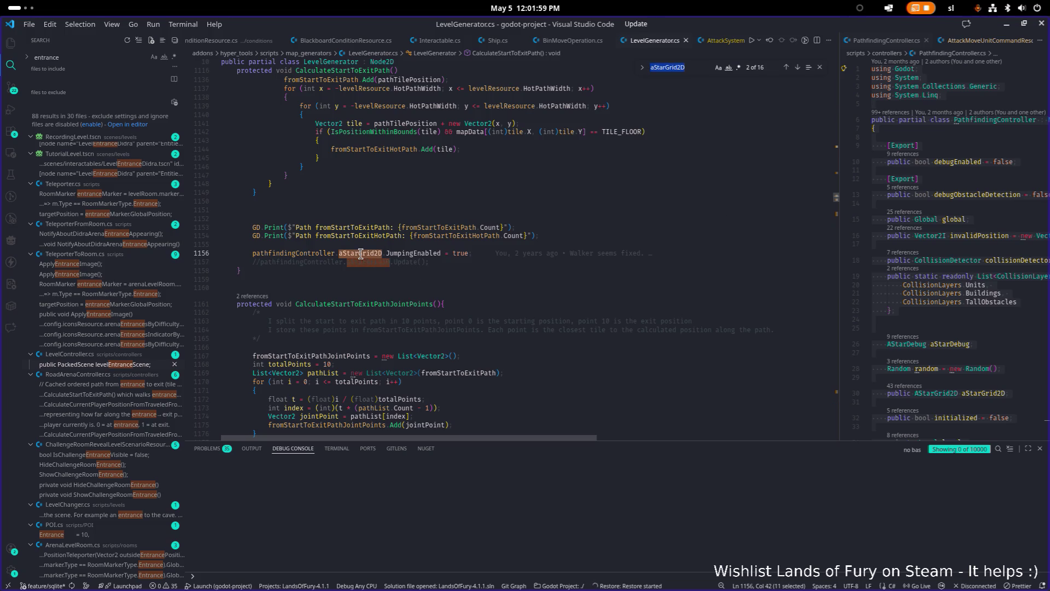
{"action": "type", "text": "path"}
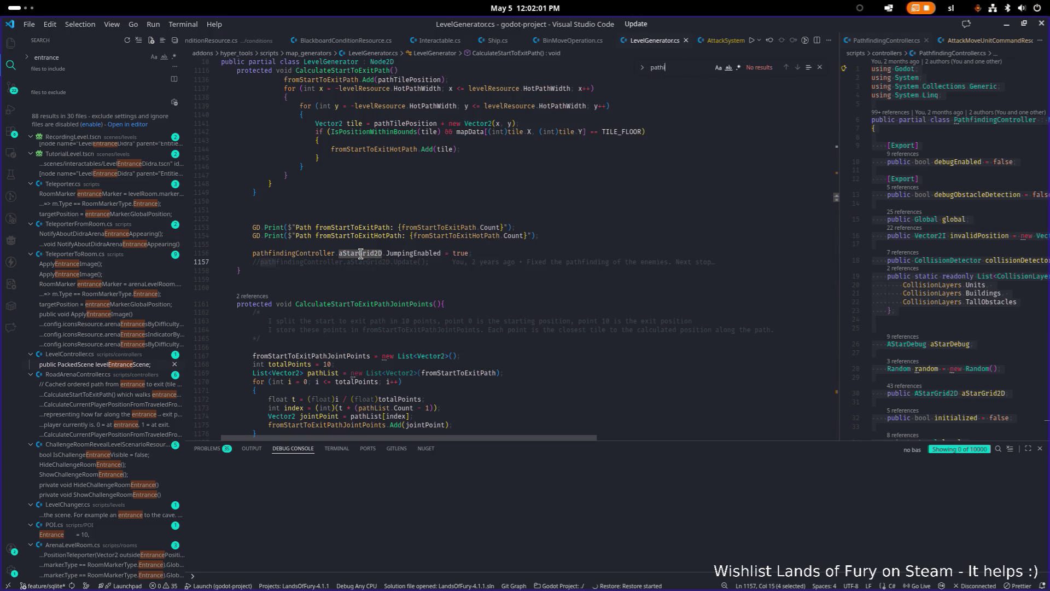
{"action": "type", "text": "finding"}
{"action": "key", "text": "Return"}
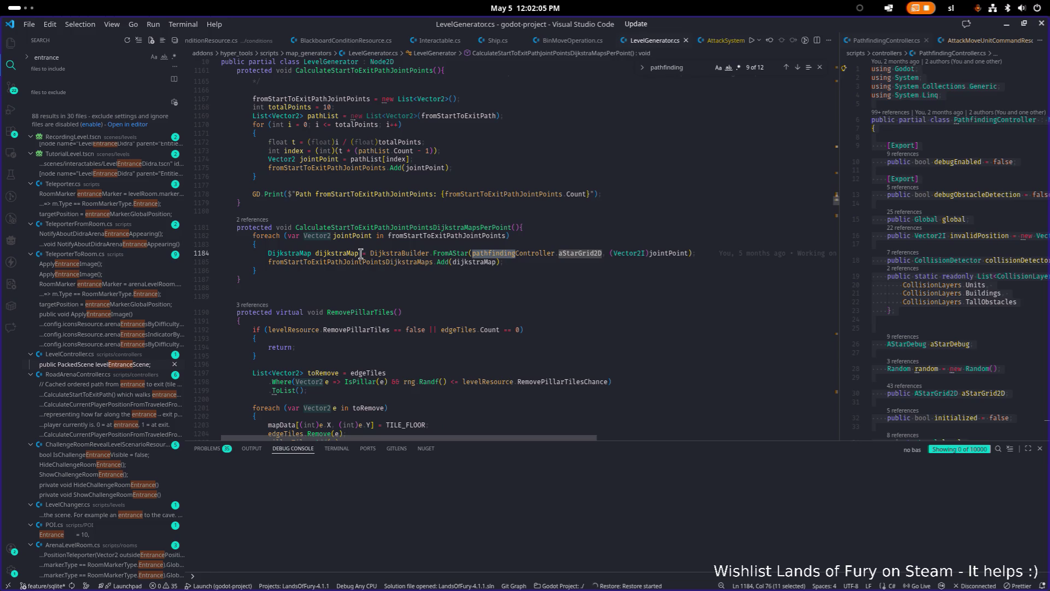
{"action": "key", "text": "Return"}
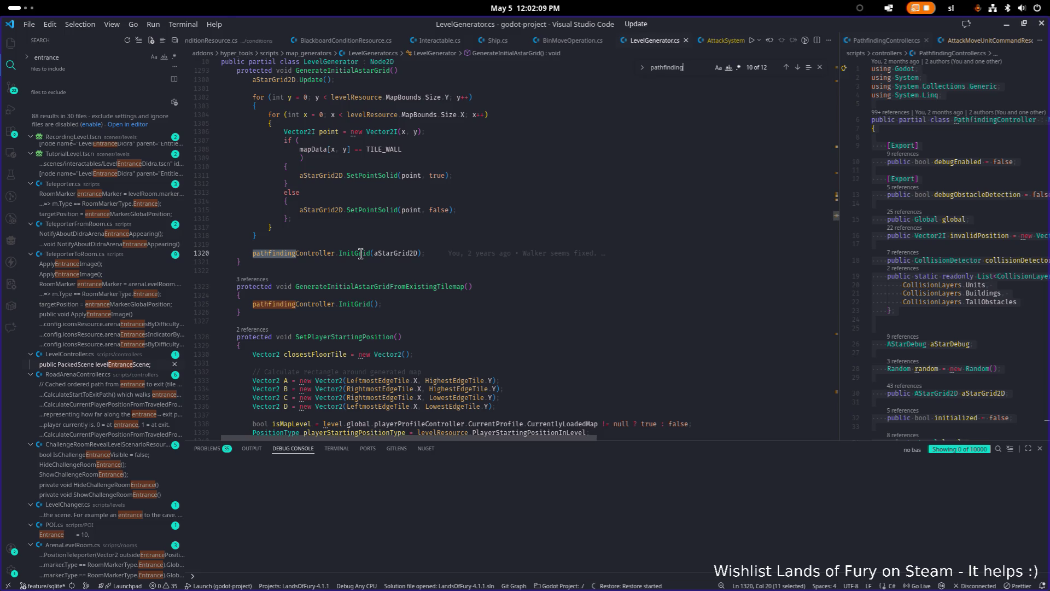
{"action": "scroll", "coordinate": [375, 257], "scroll_direction": "up", "scroll_amount": 3}
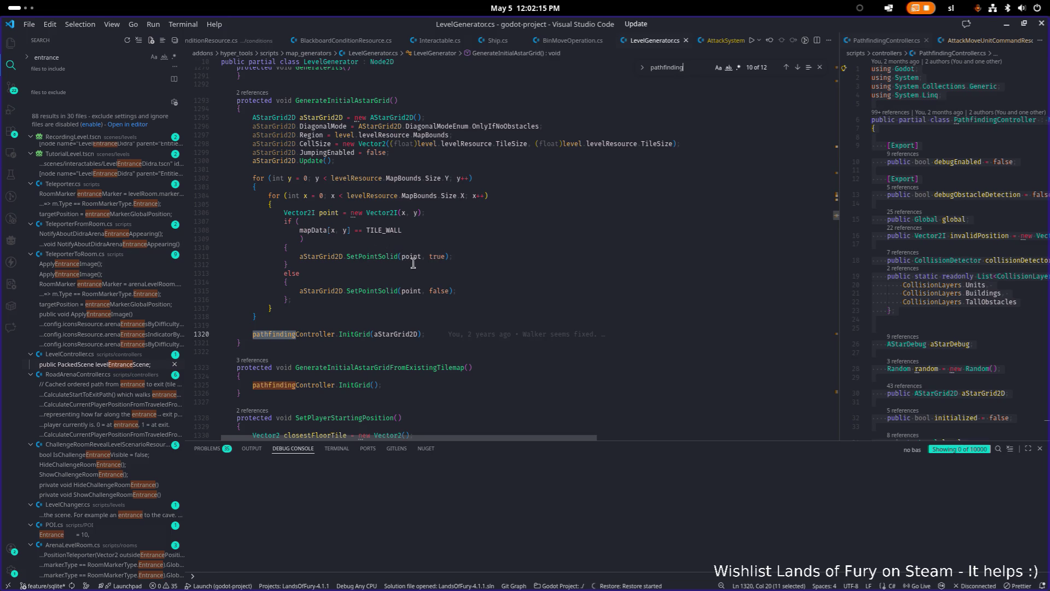
{"action": "scroll", "coordinate": [407, 236], "scroll_direction": "up", "scroll_amount": 1}
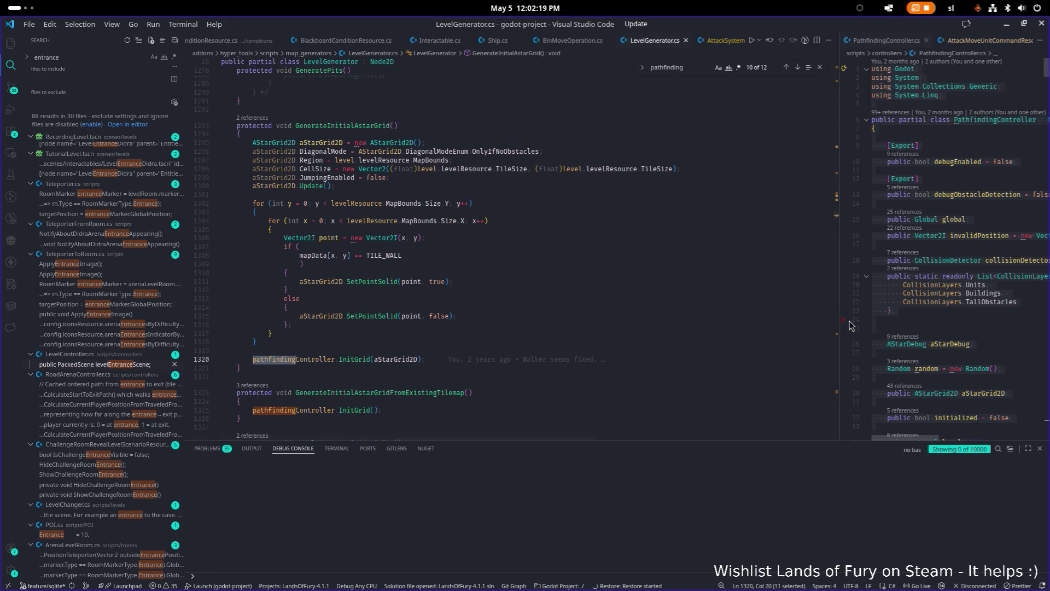
{"action": "left_click_drag", "start_coordinate": [839, 320], "coordinate": [635, 303]}
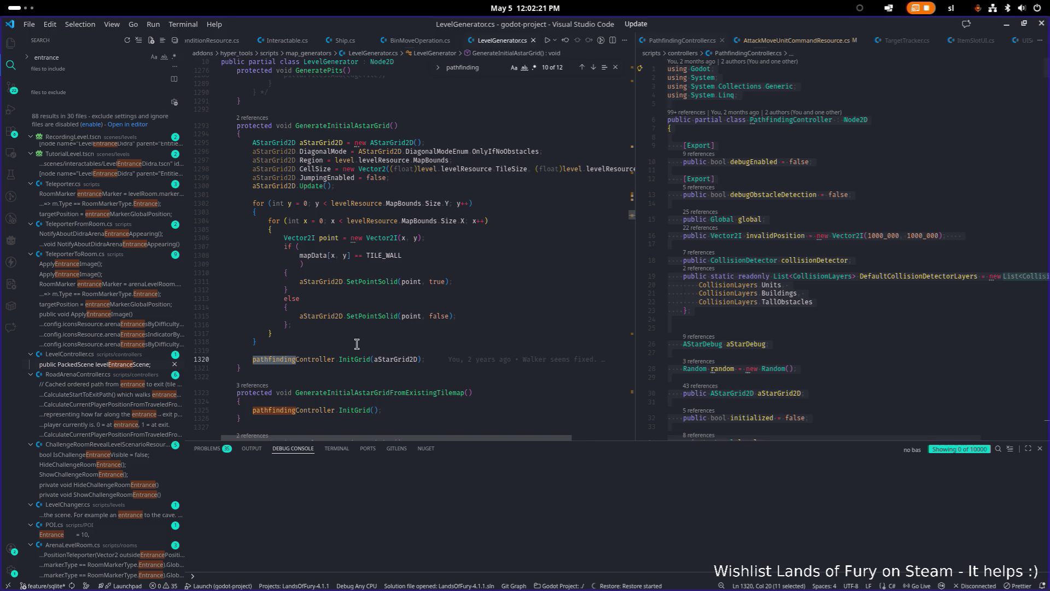
Step: Highlight every use of pathfindingController and inspect the TILE_WALL definition
{"action": "left_click", "coordinate": [300, 359]}
{"action": "double_click", "coordinate": [300, 358]}
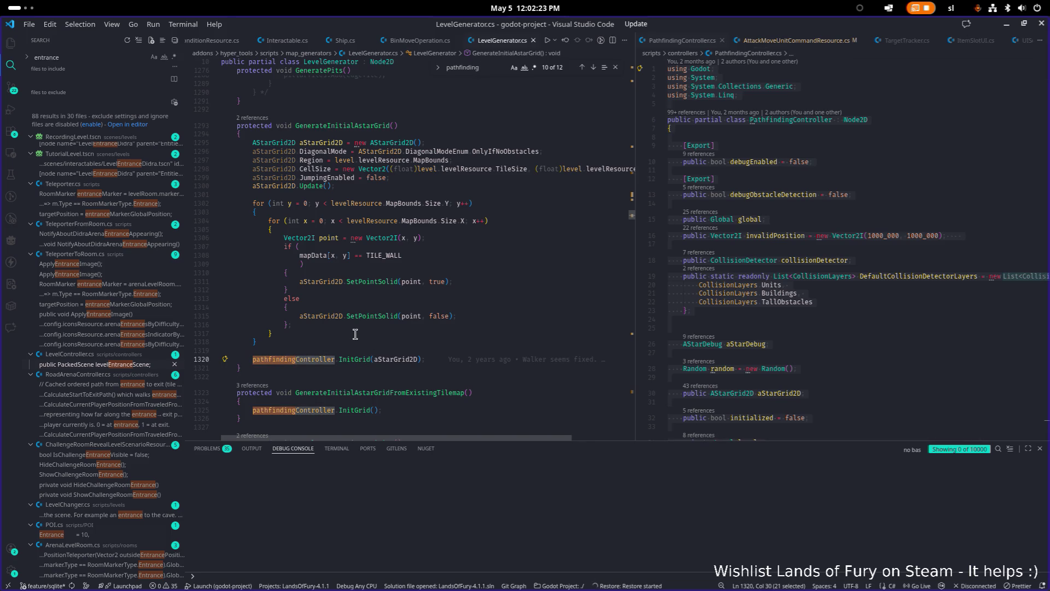
{"action": "scroll", "coordinate": [375, 333], "scroll_direction": "down", "scroll_amount": 2}
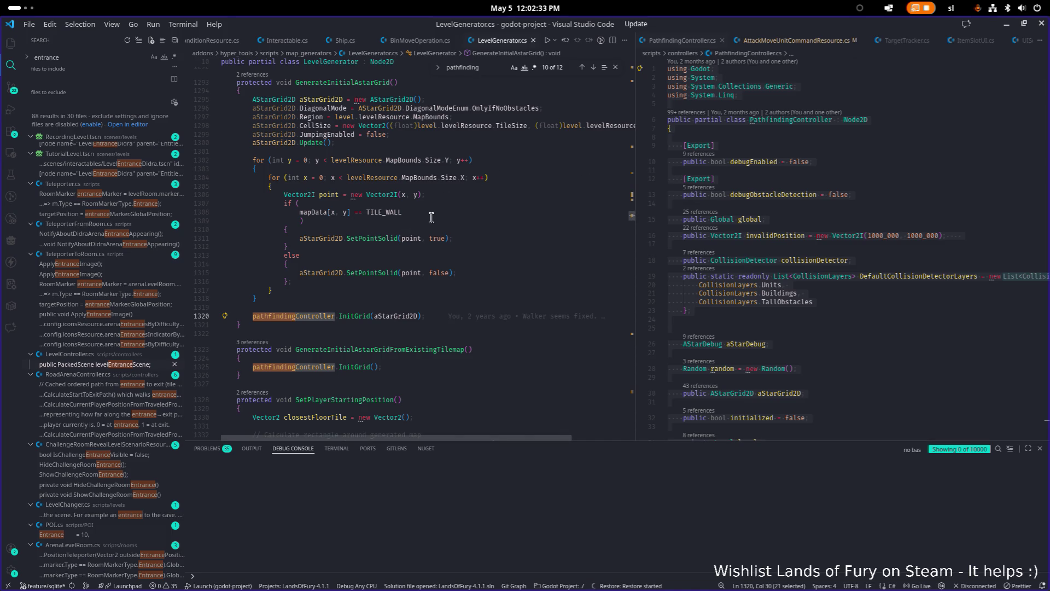
{"action": "double_click", "coordinate": [394, 212]}
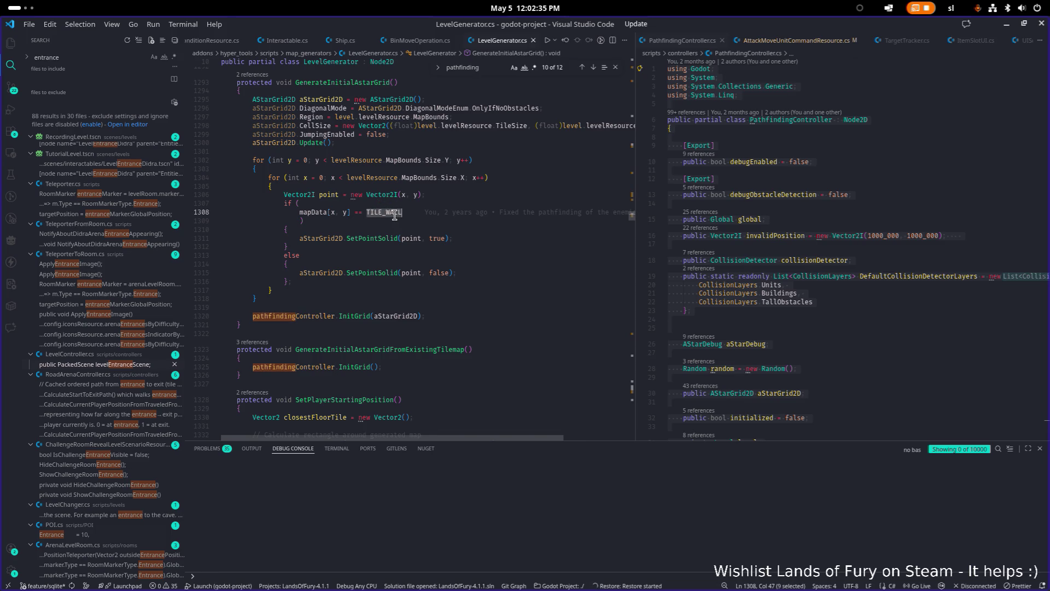
{"action": "mouse_move", "coordinate": [392, 214]}
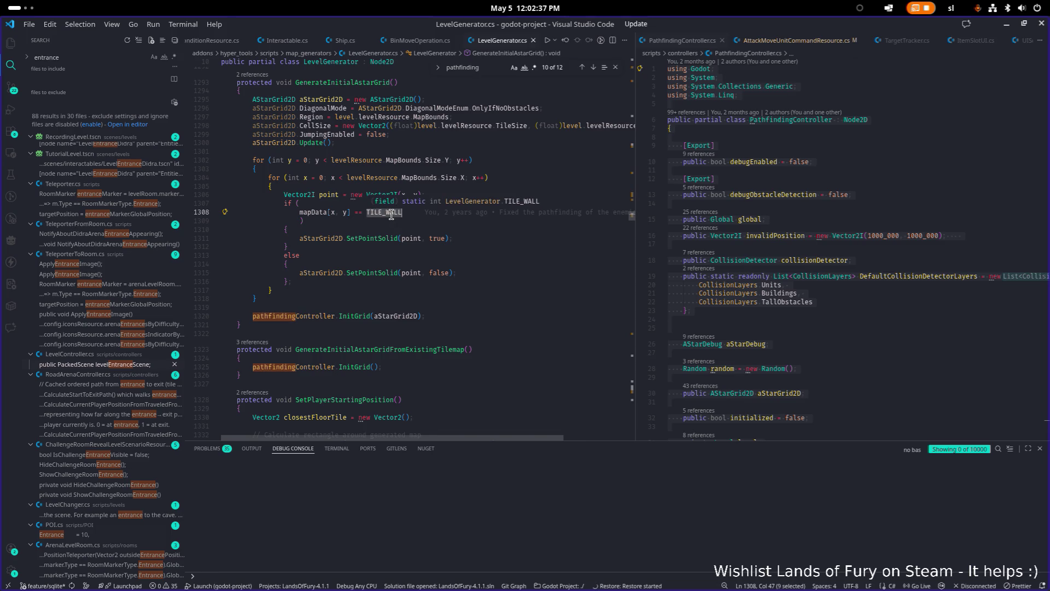
{"action": "scroll", "coordinate": [395, 216], "scroll_direction": "down", "scroll_amount": 2}
Step: Cycle the 'pathfinding' matches, past line 147 and PrintNavgridData, to line 1156 in CalculateStartToExitPath
{"action": "left_click", "coordinate": [487, 68]}
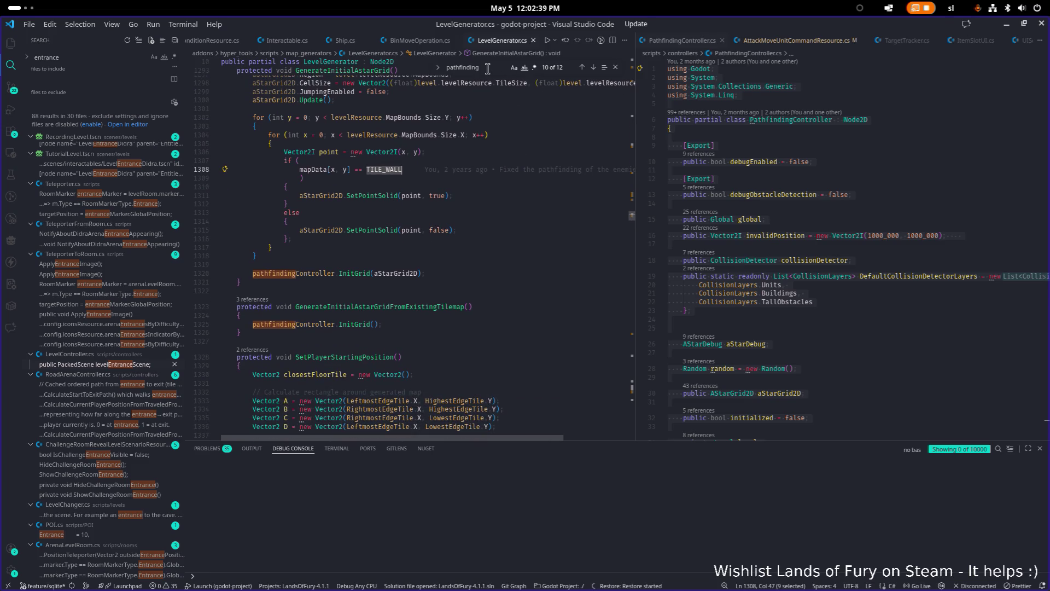
{"action": "key", "text": "Return"}
{"action": "key", "text": "Return"}
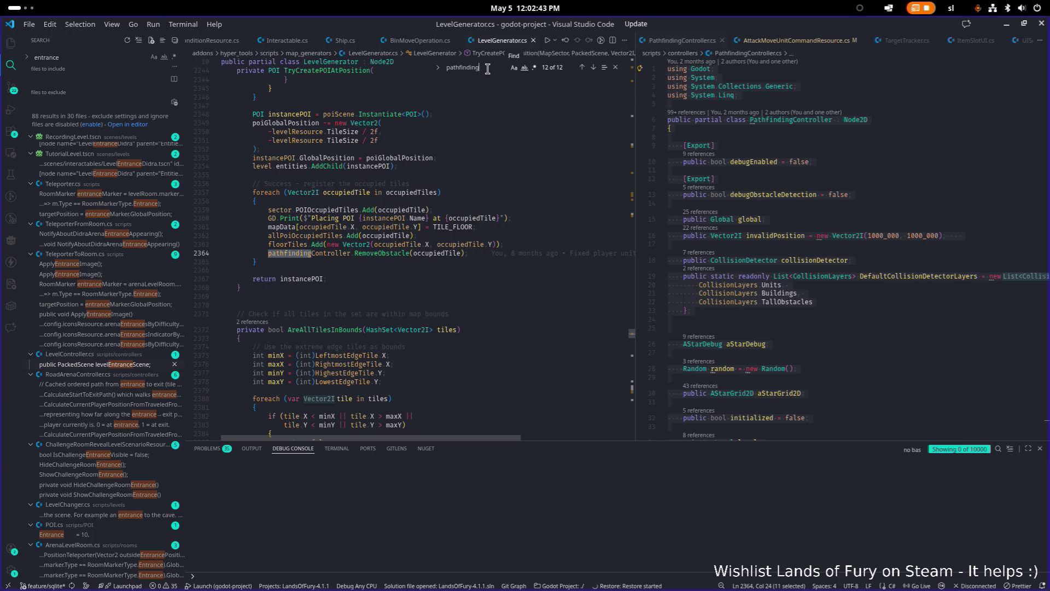
{"action": "key", "text": "Return"}
{"action": "key", "text": "Return"}
{"action": "key", "text": "Return"}
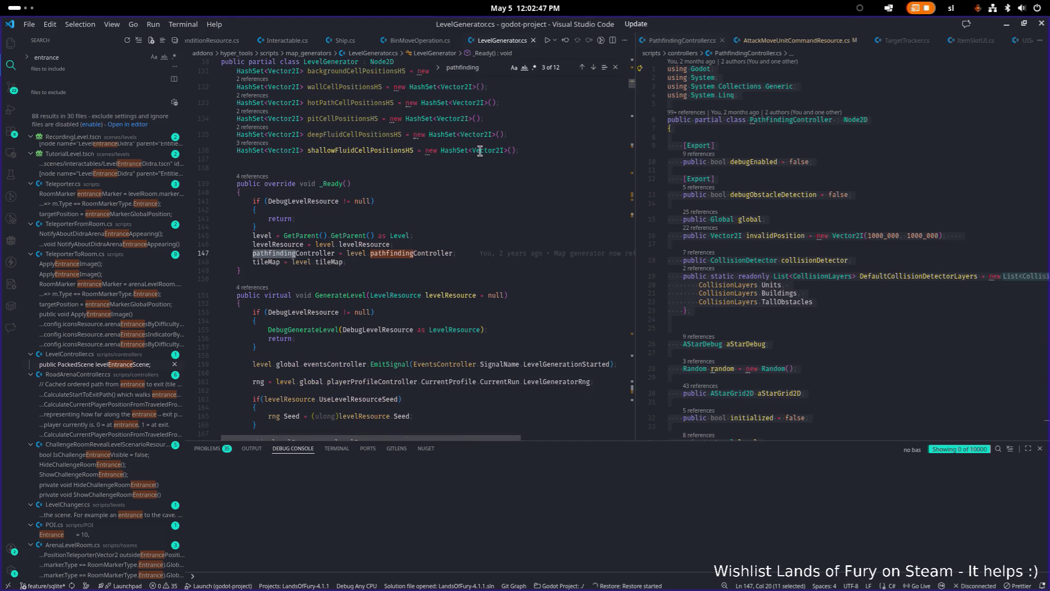
{"action": "key", "text": "Return"}
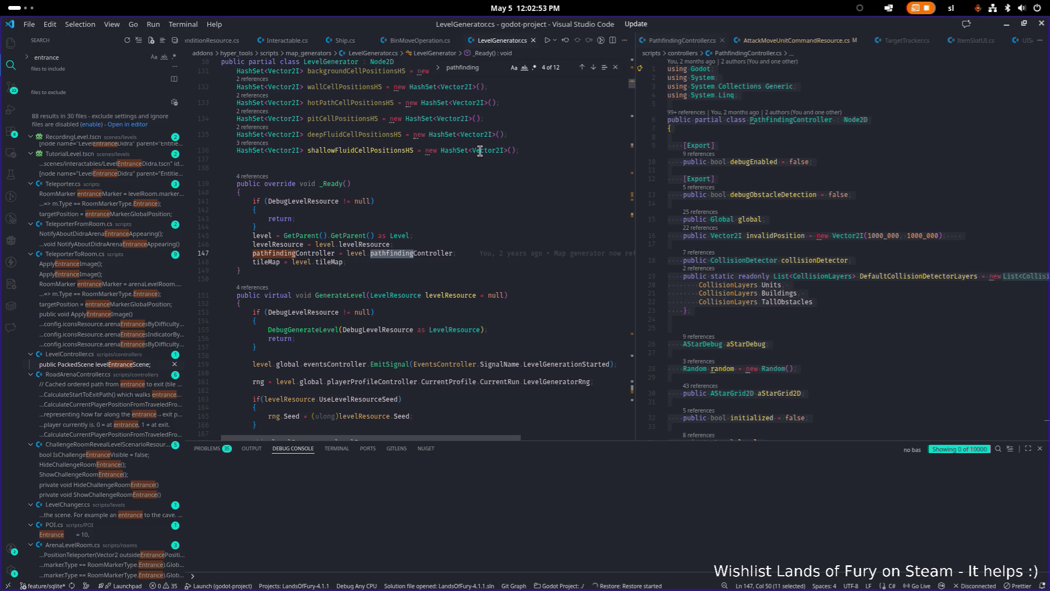
{"action": "key", "text": "Return"}
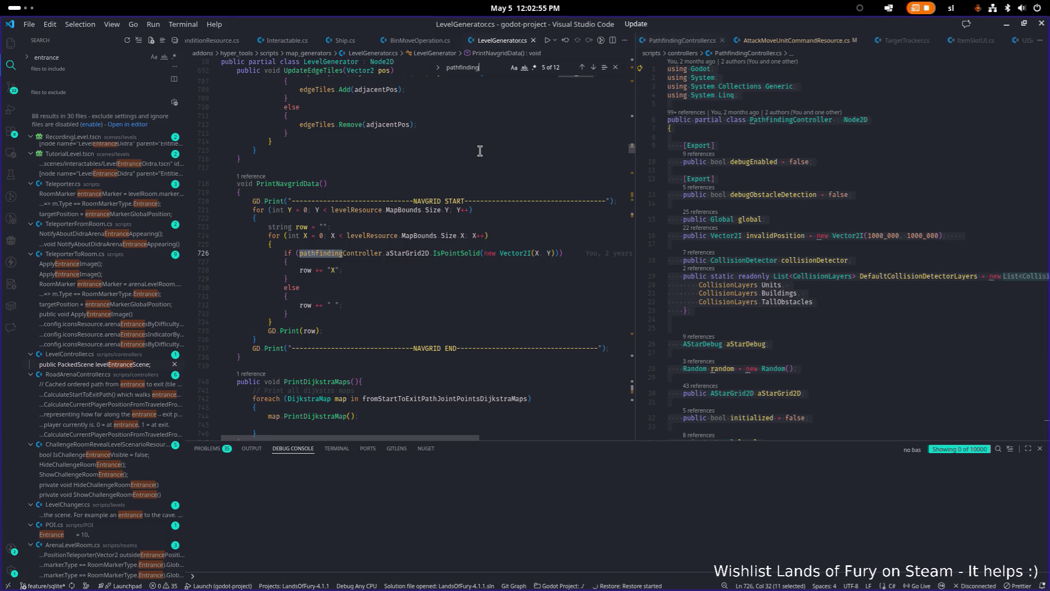
{"action": "key", "text": "Return"}
{"action": "key", "text": "Return"}
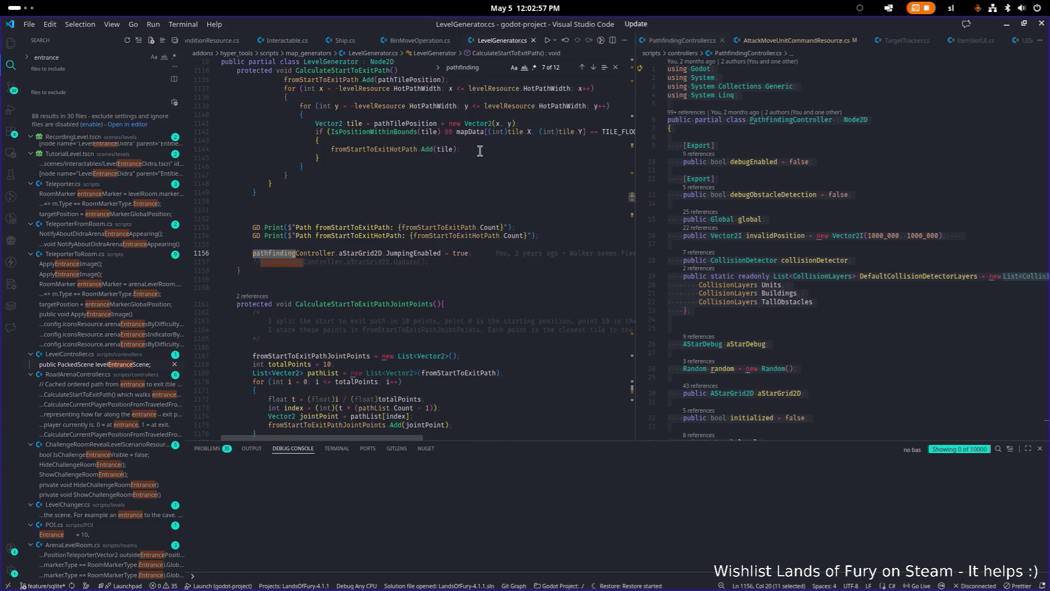
Step: Widen the left editor pane and step through 'pathfinding' matches to the InitGrid call at line 1320
{"action": "left_click", "coordinate": [581, 67]}
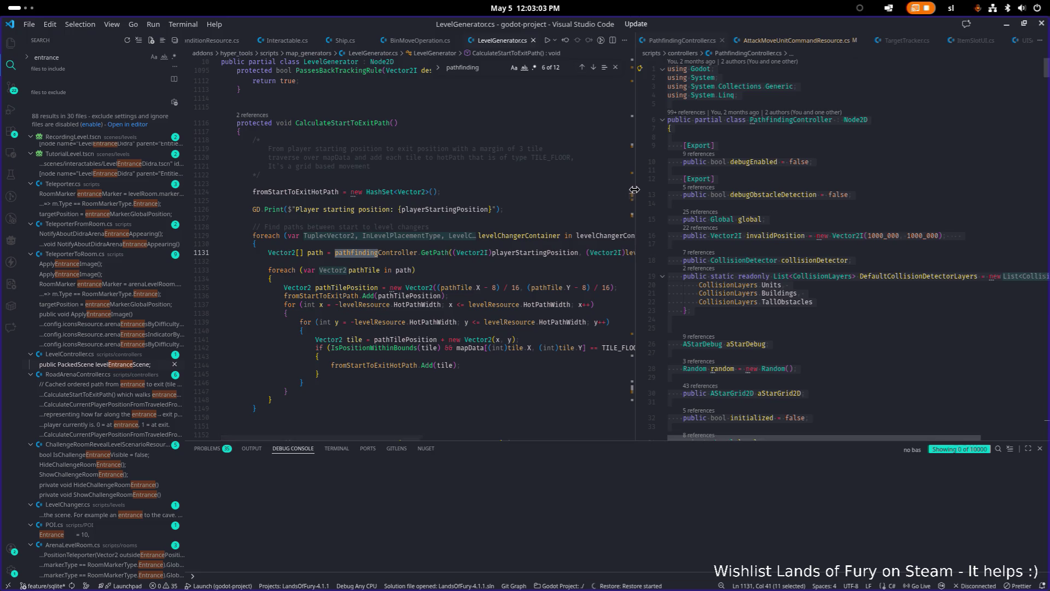
{"action": "left_click_drag", "start_coordinate": [634, 190], "coordinate": [773, 173]}
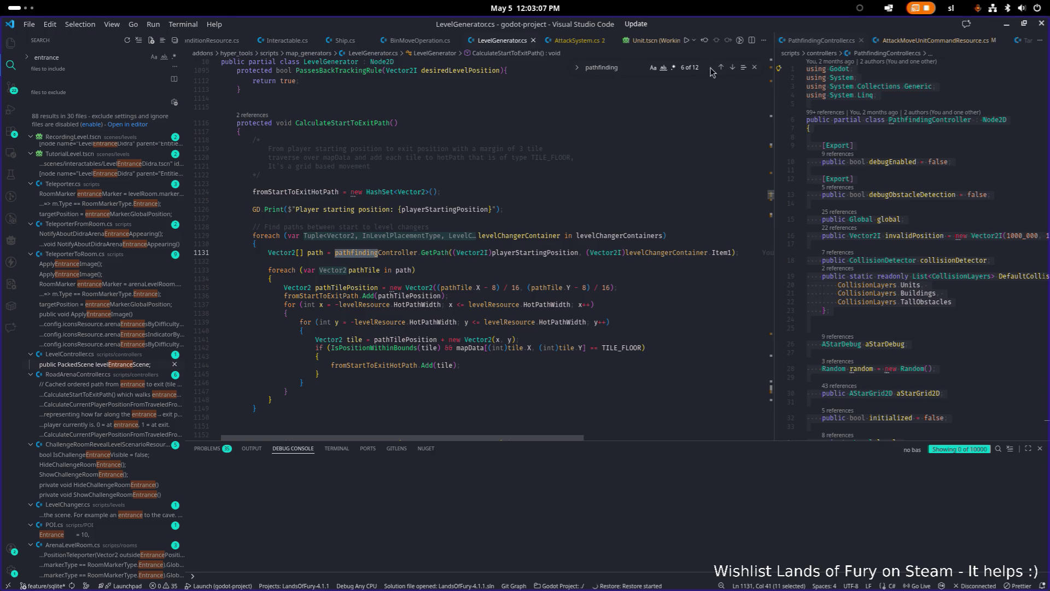
{"action": "left_click", "coordinate": [735, 69]}
{"action": "left_click", "coordinate": [735, 69]}
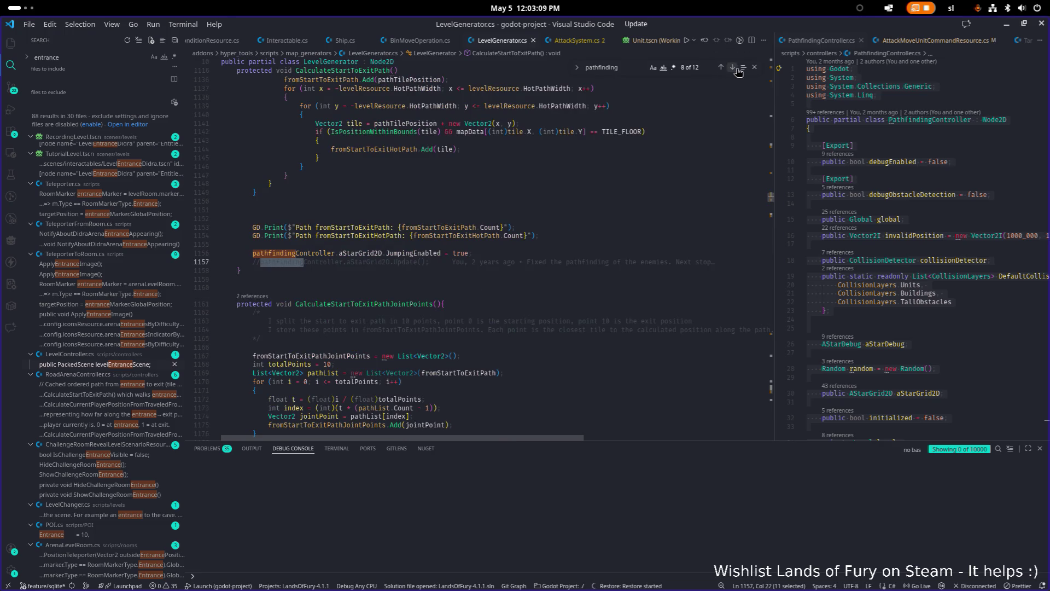
{"action": "left_click", "coordinate": [735, 69]}
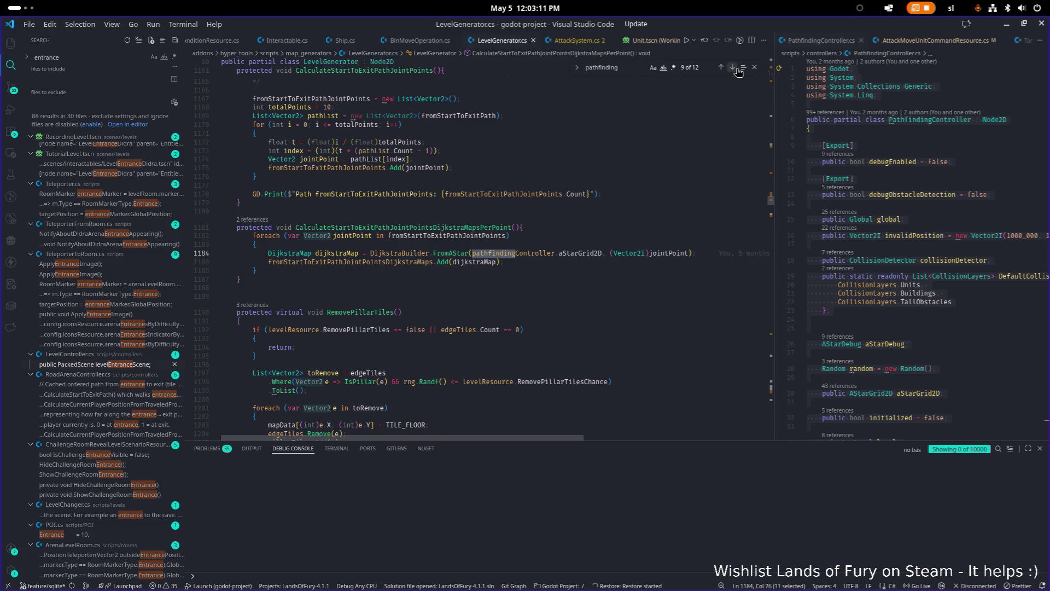
{"action": "left_click", "coordinate": [733, 67]}
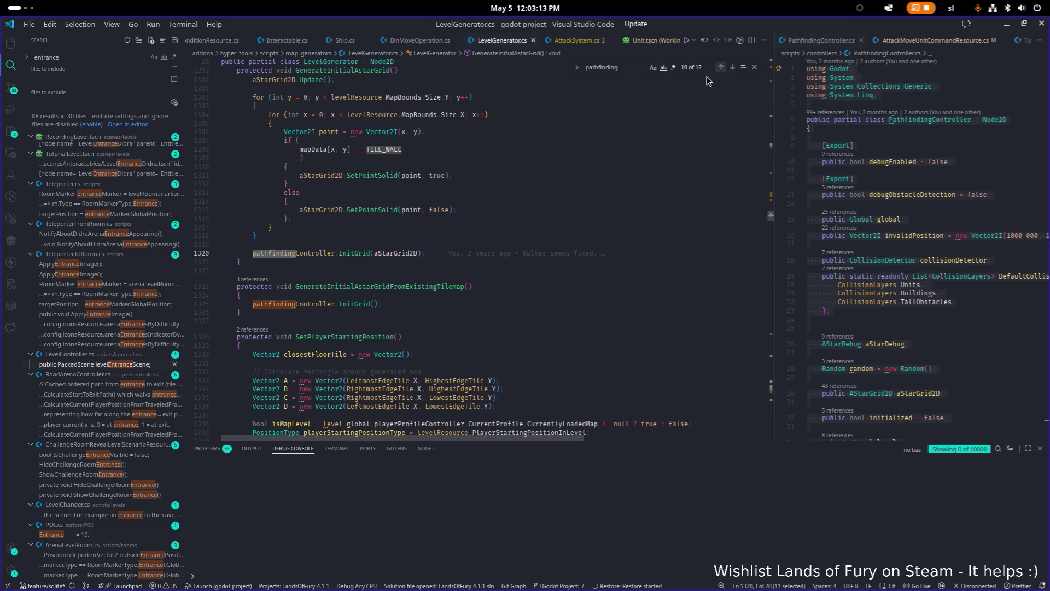
Step: Jump to the InitGrid definition in PathfindingController.cs with F12
{"action": "left_click", "coordinate": [359, 261]}
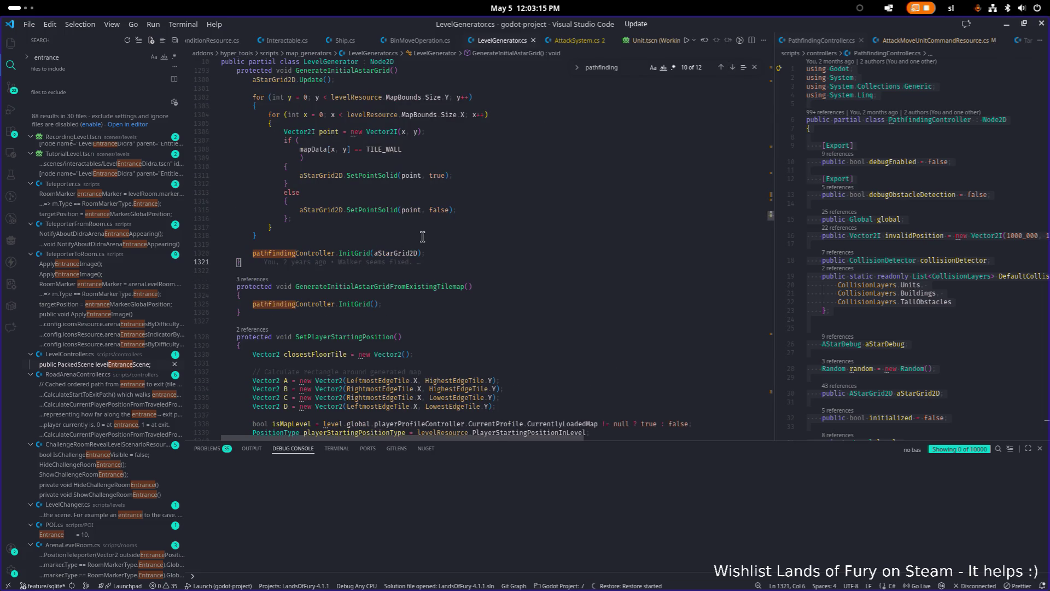
{"action": "key", "text": "Up"}
{"action": "key", "text": "Left"}
{"action": "key", "text": "Left"}
{"action": "key", "text": "Left"}
{"action": "key", "text": "F12"}
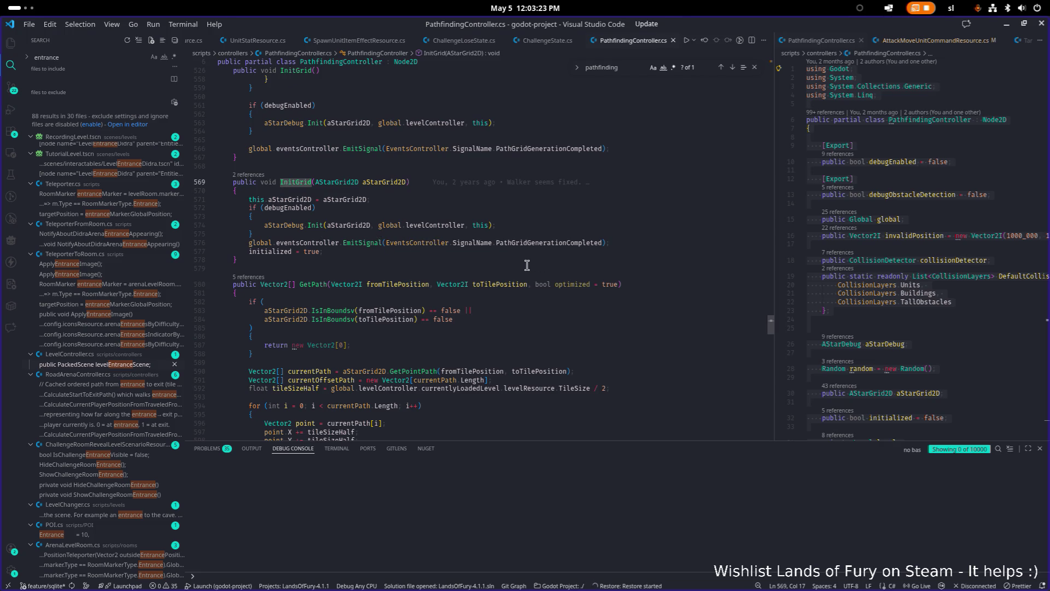
{"action": "mouse_move", "coordinate": [378, 244]}
Step: Return to the running Lands of Fury game and swing the character's sword
{"action": "left_click", "coordinate": [1006, 24]}
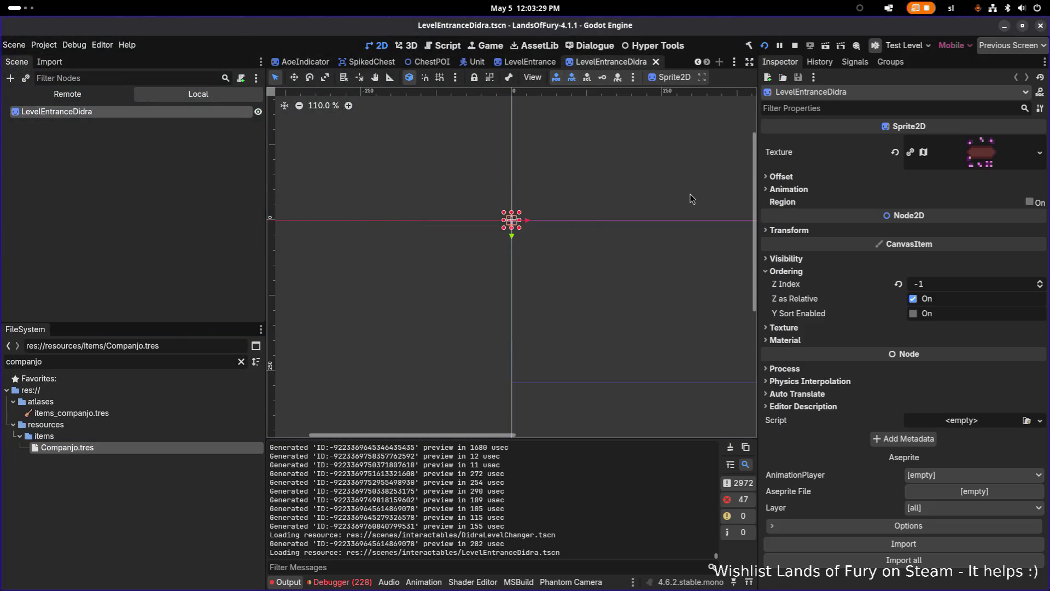
{"action": "key", "text": "alt+Tab"}
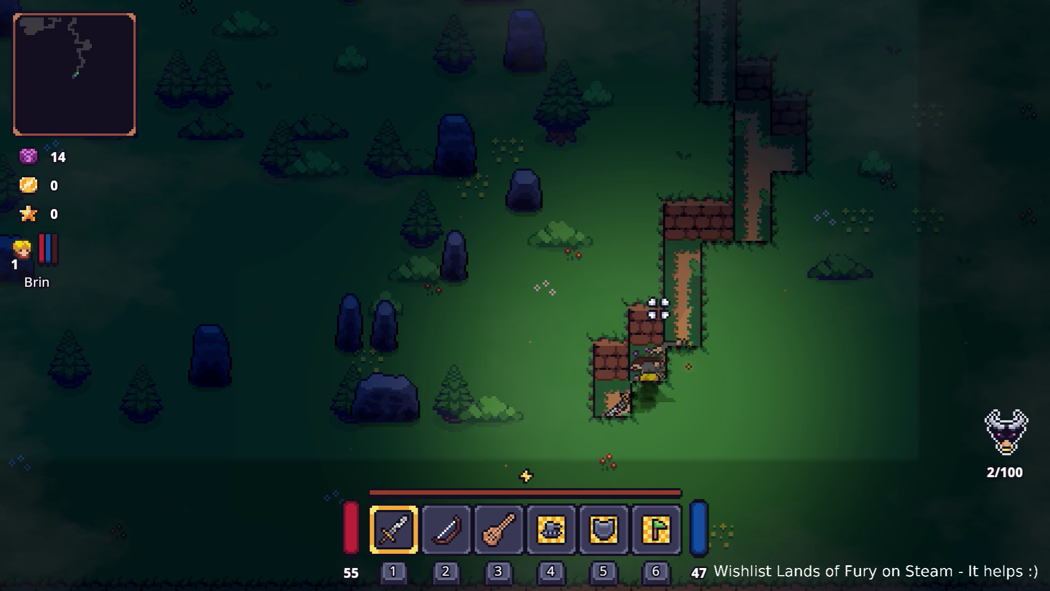
{"action": "left_click", "coordinate": [642, 345]}
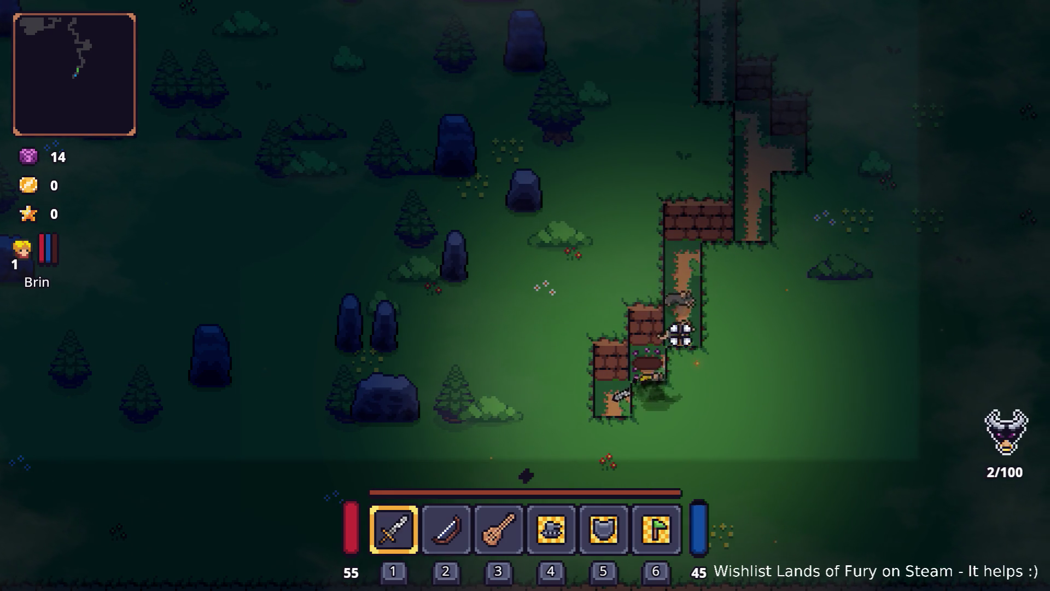
Step: Walk the character up and right along the dirt path with W/D, then back down-left with S/A
{"action": "key", "text": "w"}
{"action": "key", "text": "d"}
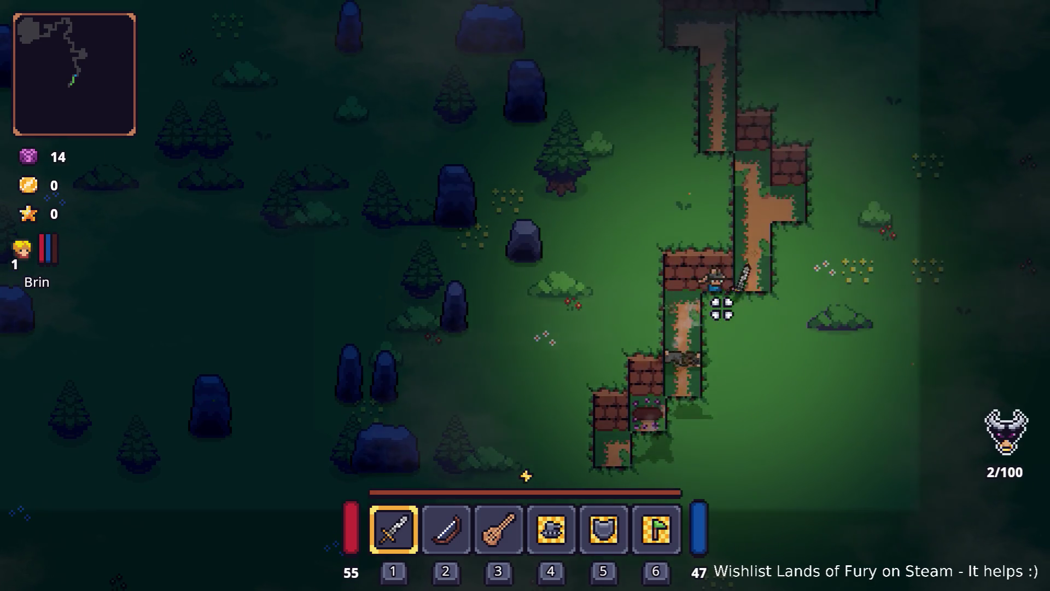
{"action": "key", "text": "w"}
{"action": "key", "text": "d"}
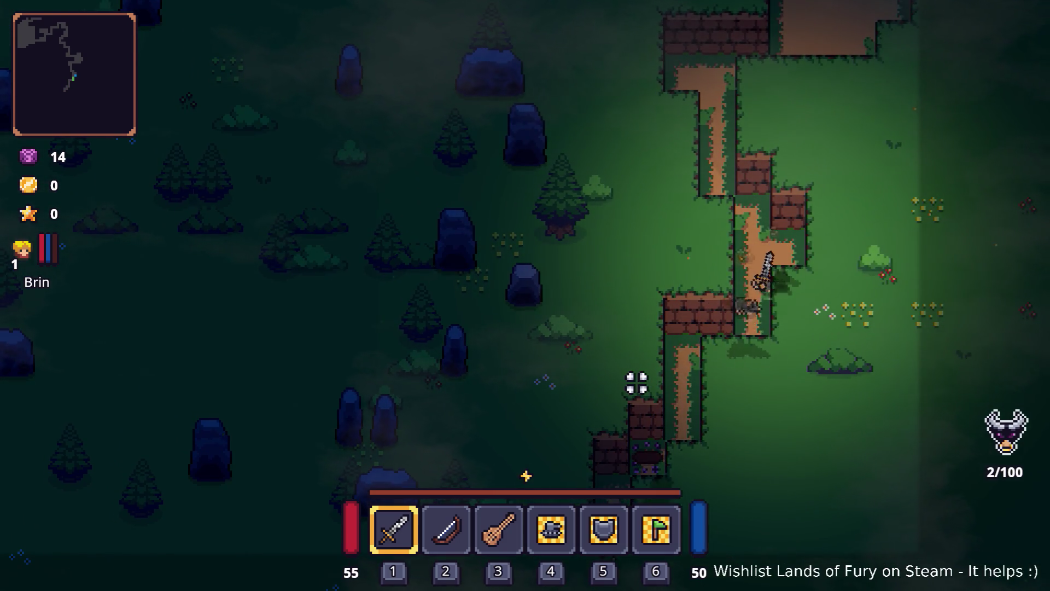
{"action": "key", "text": "w"}
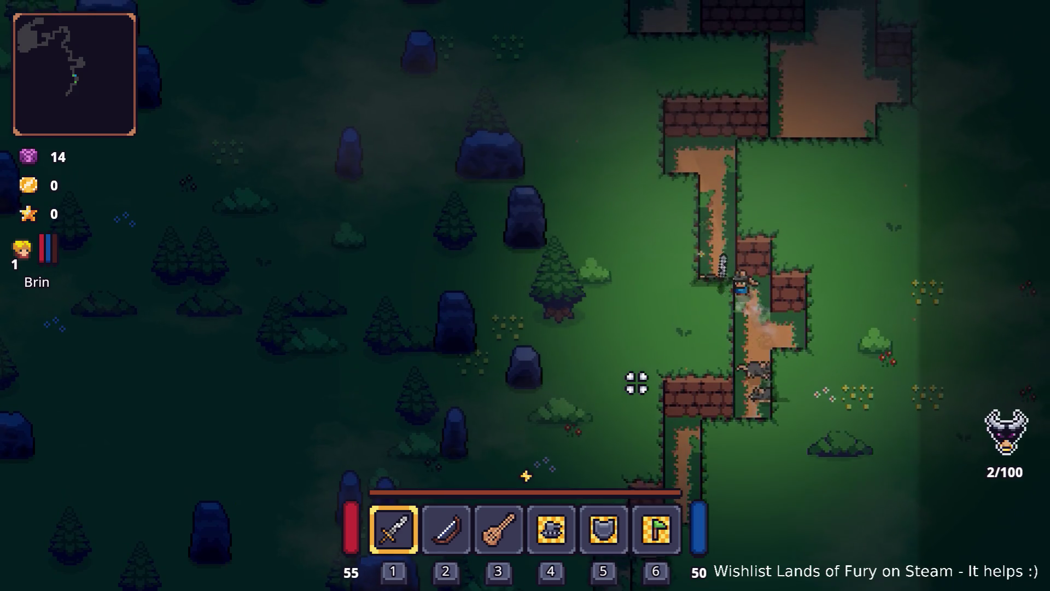
{"action": "key", "text": "s"}
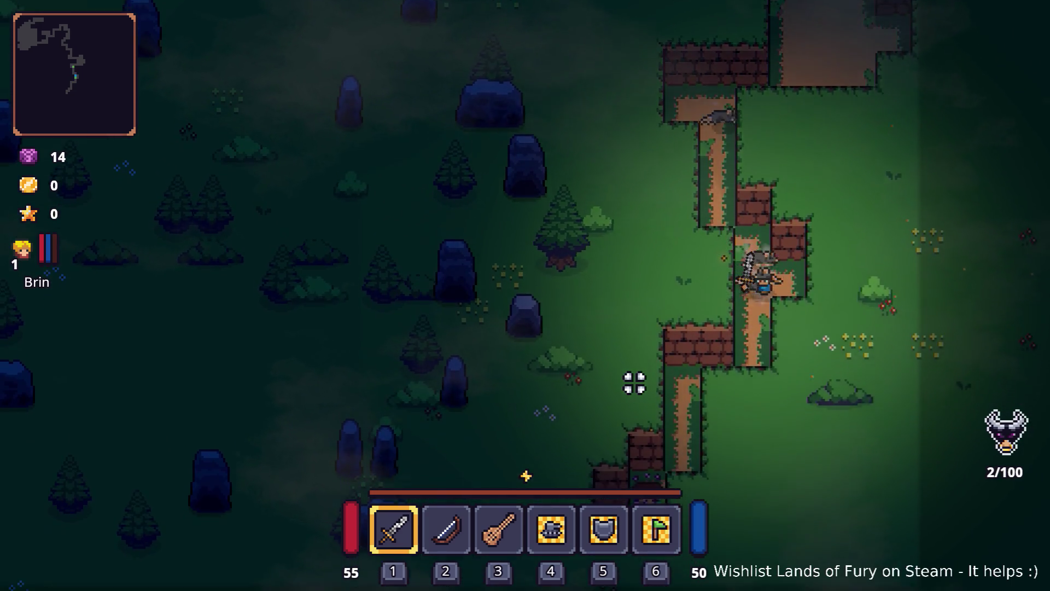
{"action": "key", "text": "s"}
{"action": "key", "text": "a"}
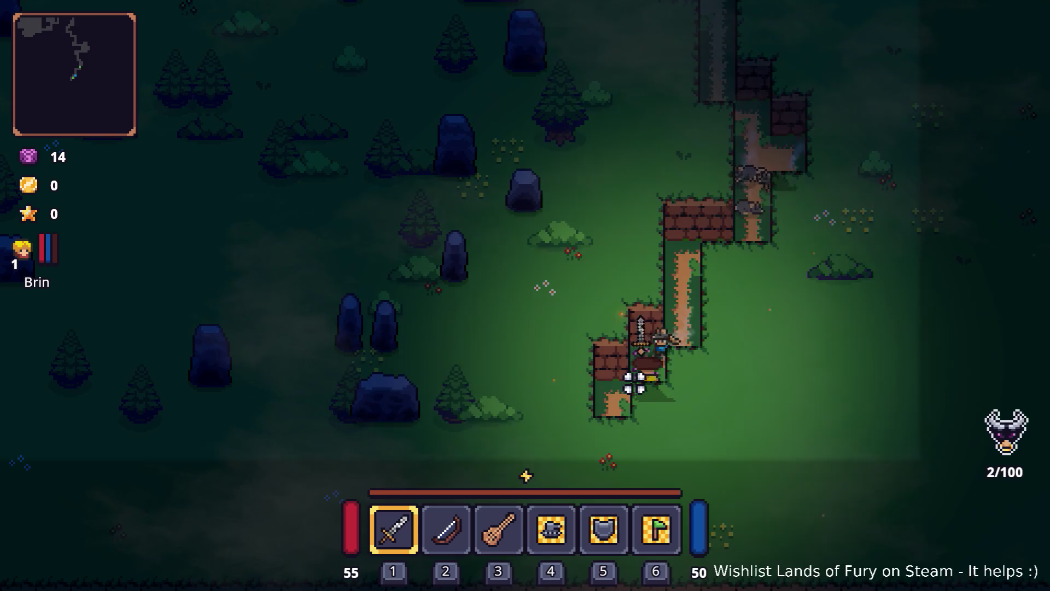
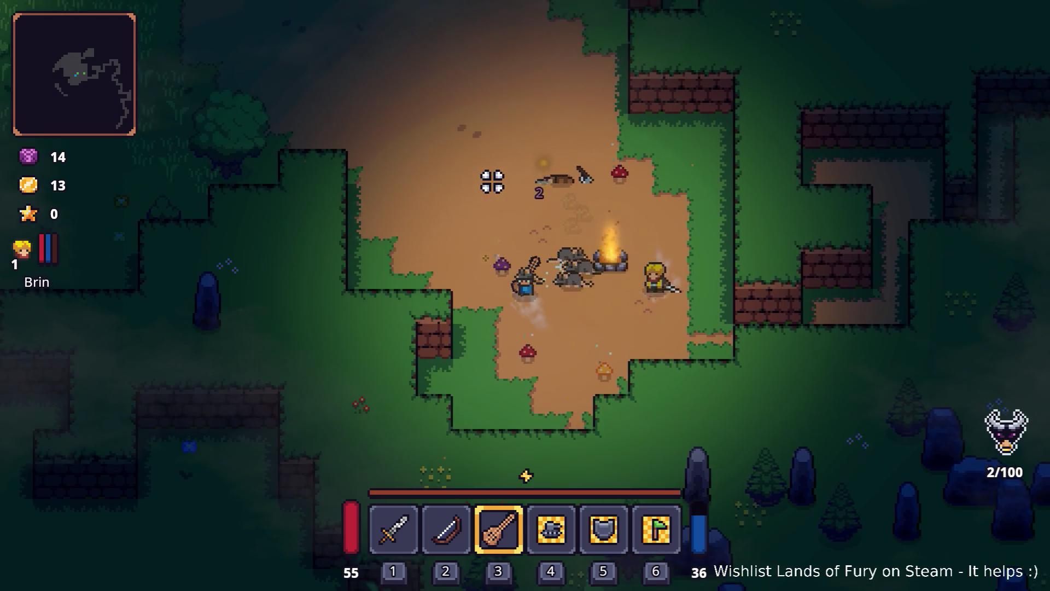
Step: Equip the sword and walk the hero up-left along the dirt path
{"action": "key", "text": "1"}
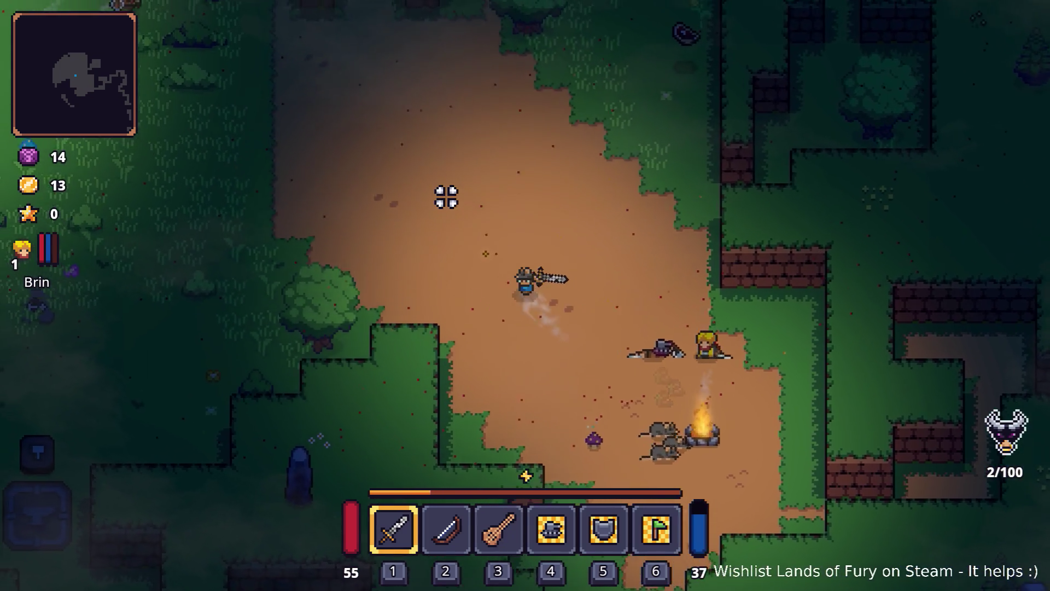
{"action": "key", "text": "w"}
{"action": "key", "text": "a"}
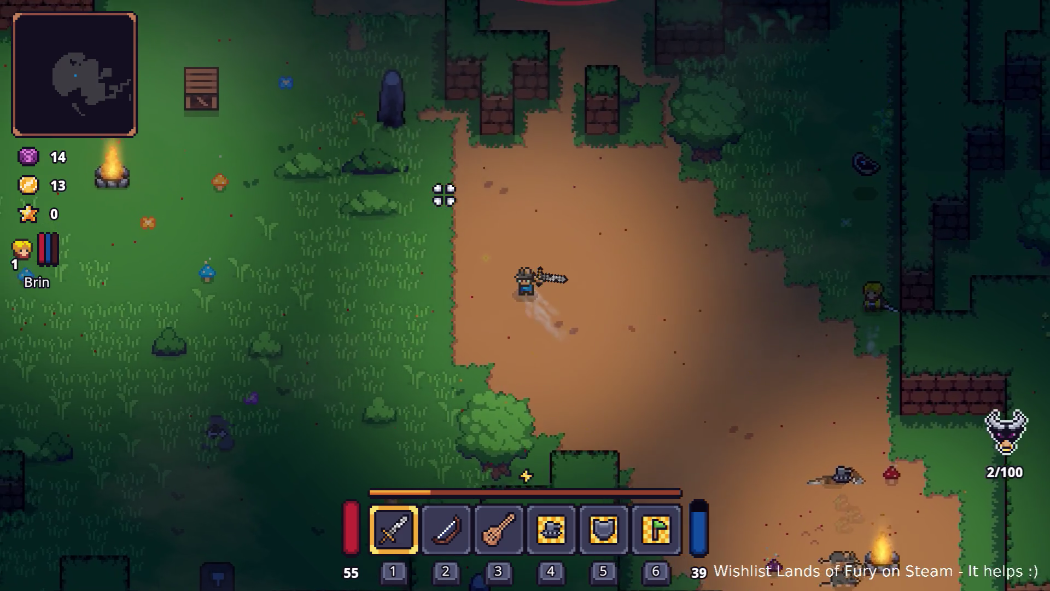
{"action": "key", "text": "w"}
{"action": "key", "text": "a"}
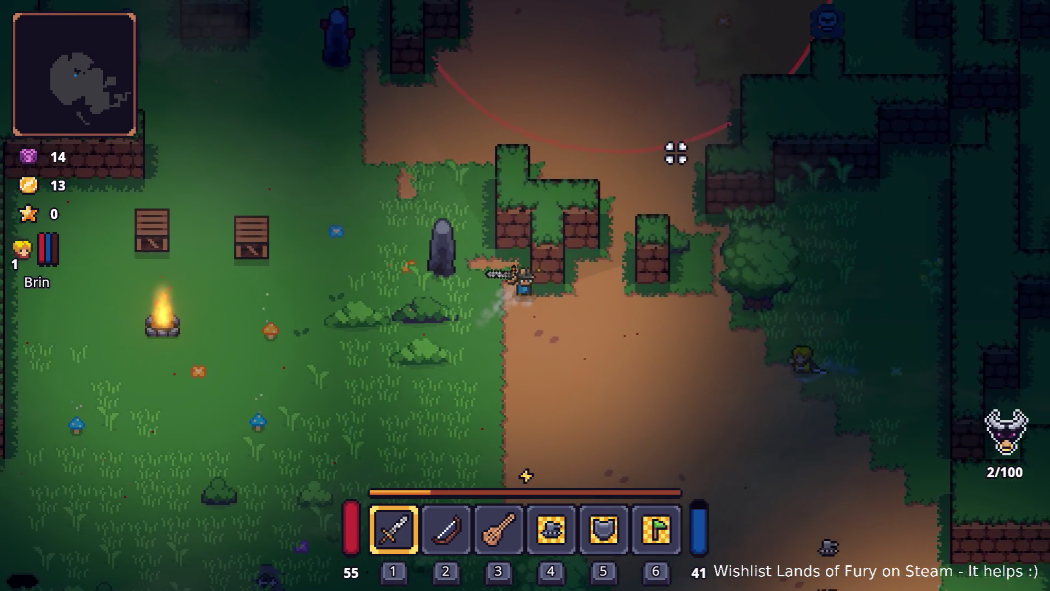
Step: Switch to the lute and close in on the bandits until they are in range
{"action": "key", "text": "w"}
{"action": "key", "text": "d"}
{"action": "key", "text": "3"}
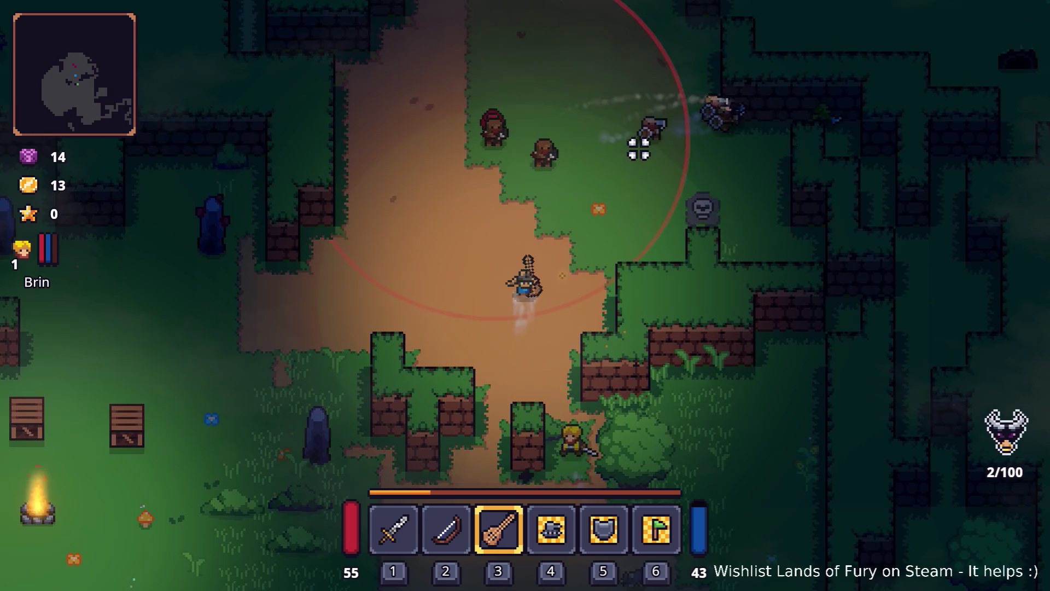
{"action": "key", "text": "w"}
{"action": "key", "text": "a"}
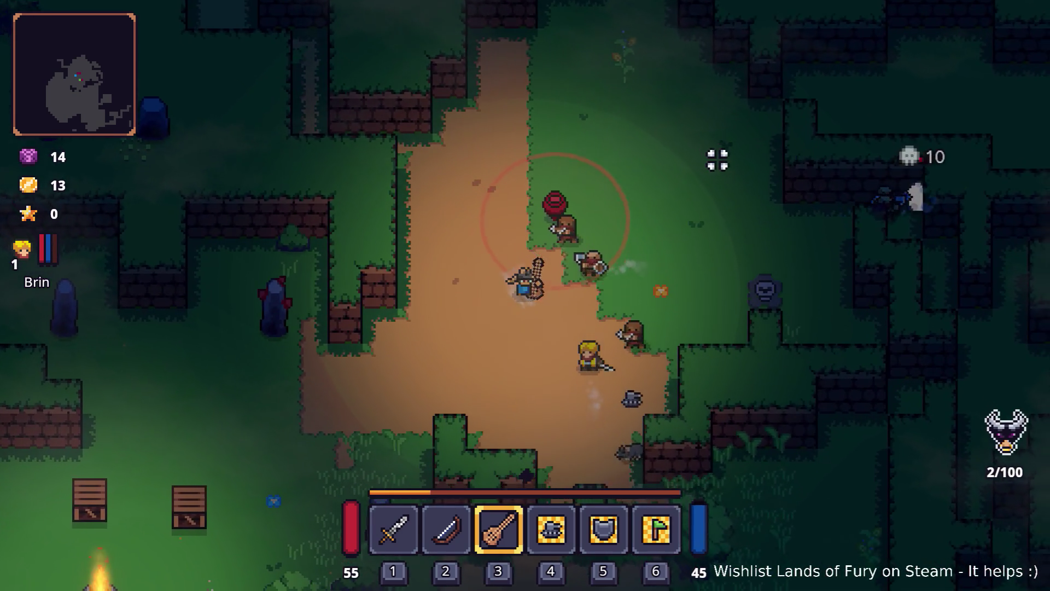
{"action": "key", "text": "w"}
{"action": "key", "text": "a"}
Step: Attack the bandits with the lute, swapping between sword and lute mid-fight
{"action": "left_click", "coordinate": [678, 160]}
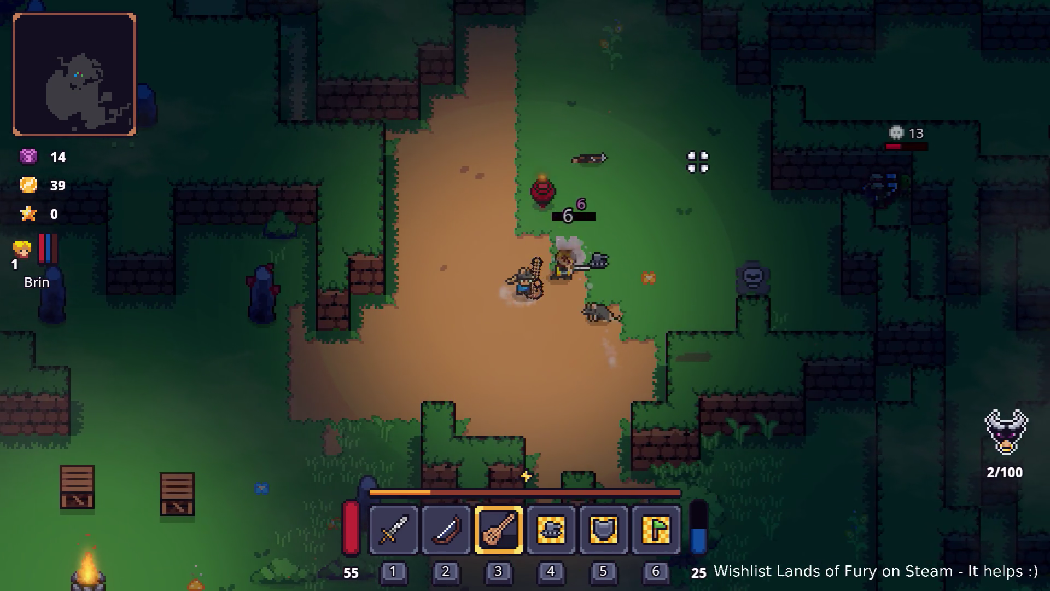
{"action": "key", "text": "d"}
{"action": "left_click", "coordinate": [689, 161]}
{"action": "key", "text": "1"}
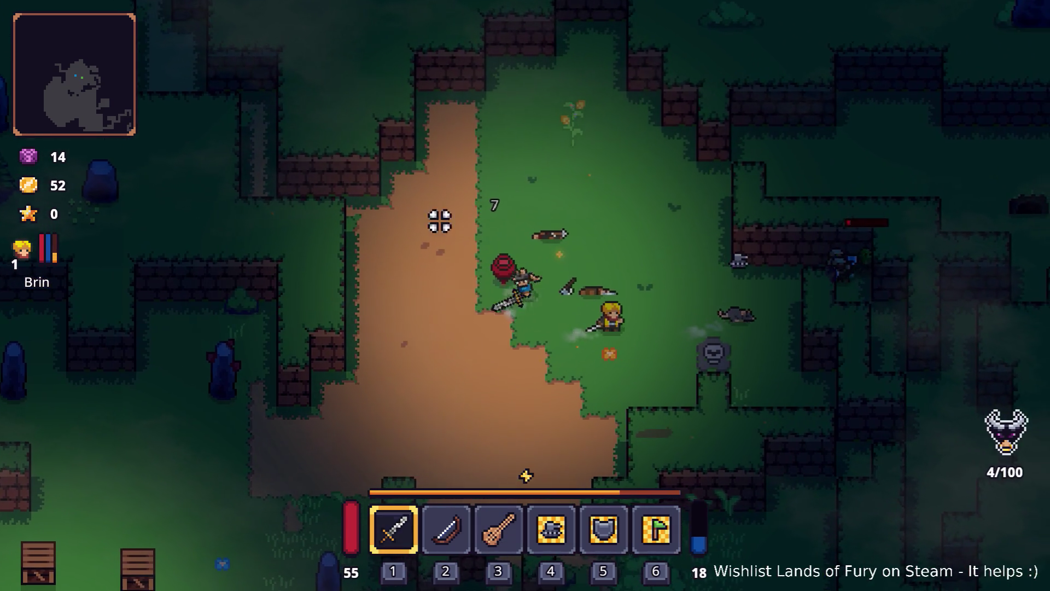
{"action": "key", "text": "d"}
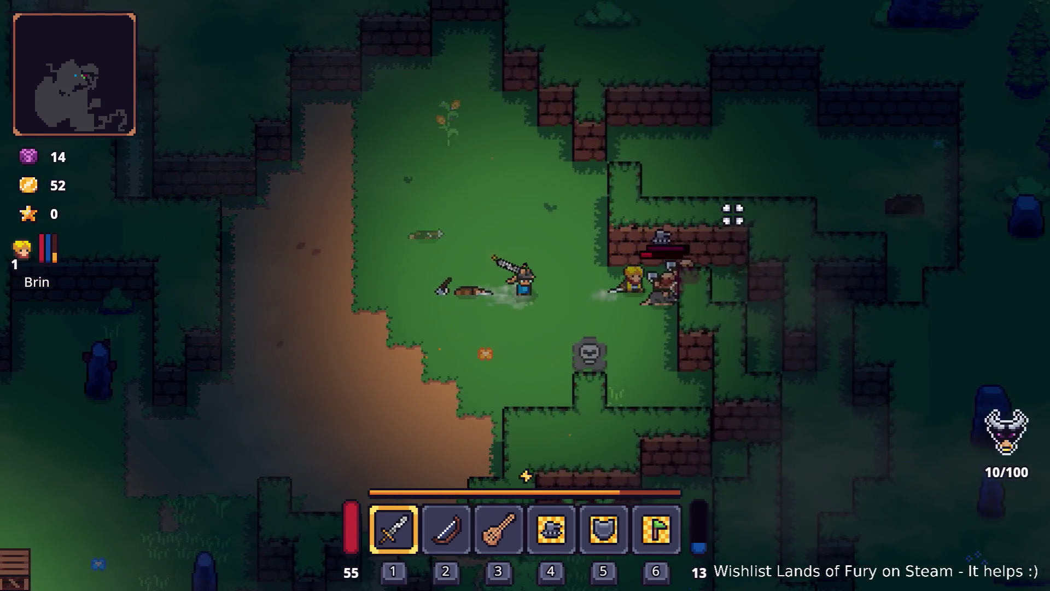
{"action": "key", "text": "3"}
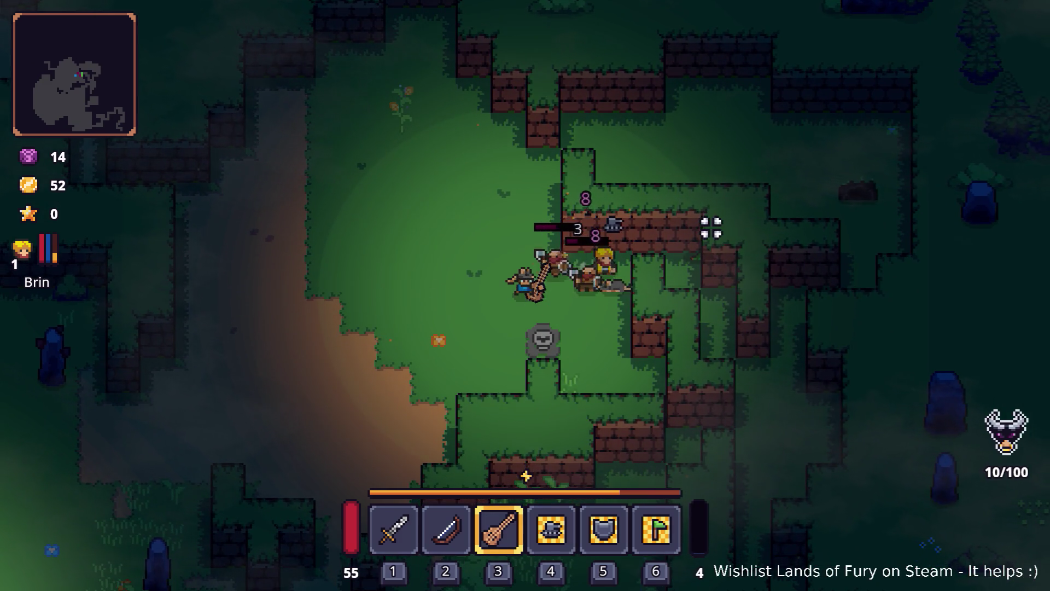
Step: Fall back left beside the allies, then return up-right toward the enemies
{"action": "key", "text": "a"}
{"action": "key", "text": "s"}
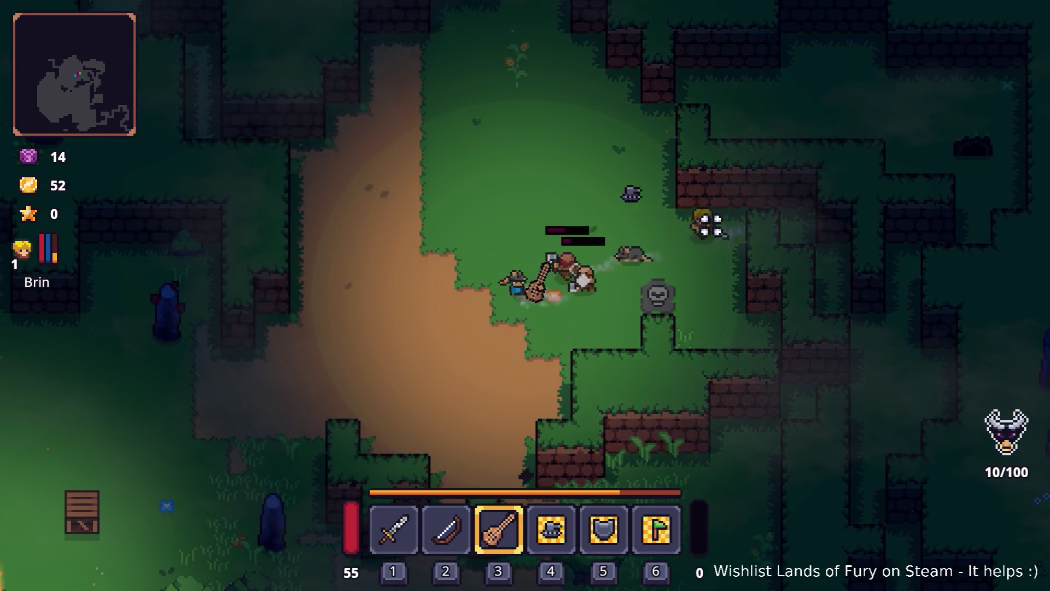
{"action": "key", "text": "a"}
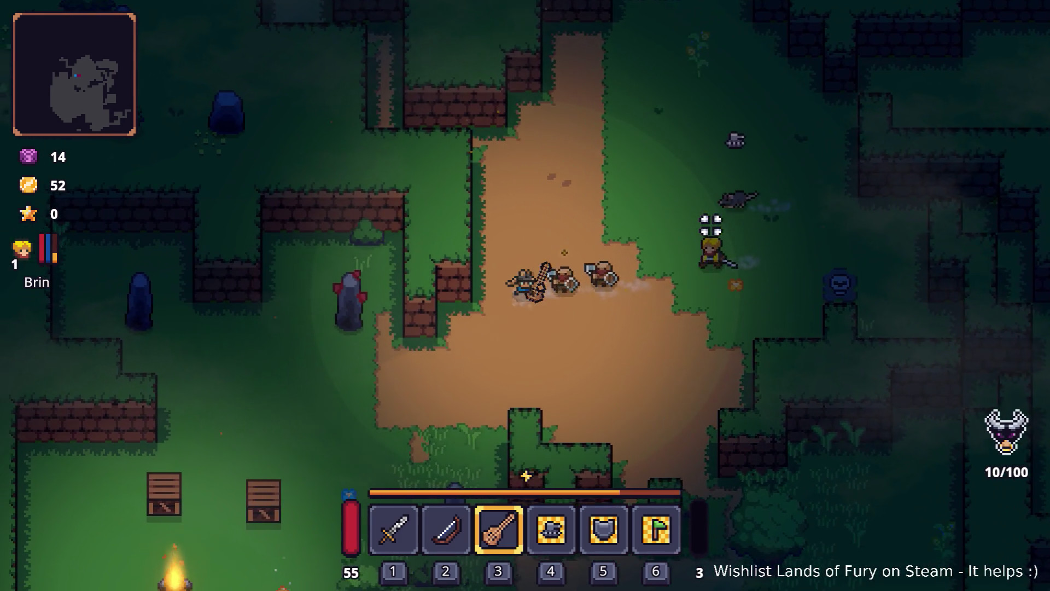
{"action": "key", "text": "s"}
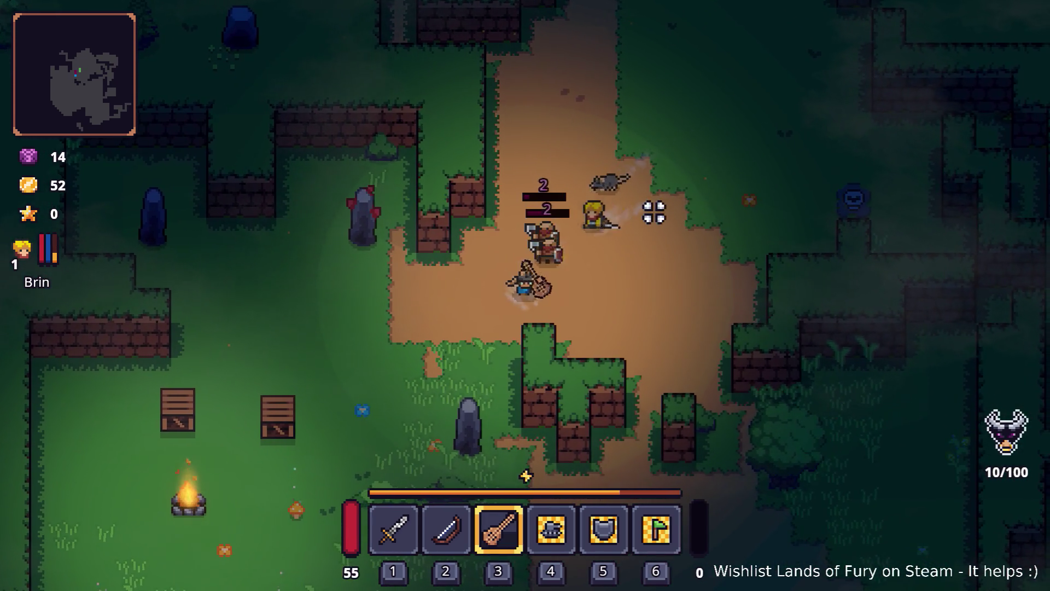
{"action": "key", "text": "d"}
{"action": "key", "text": "w"}
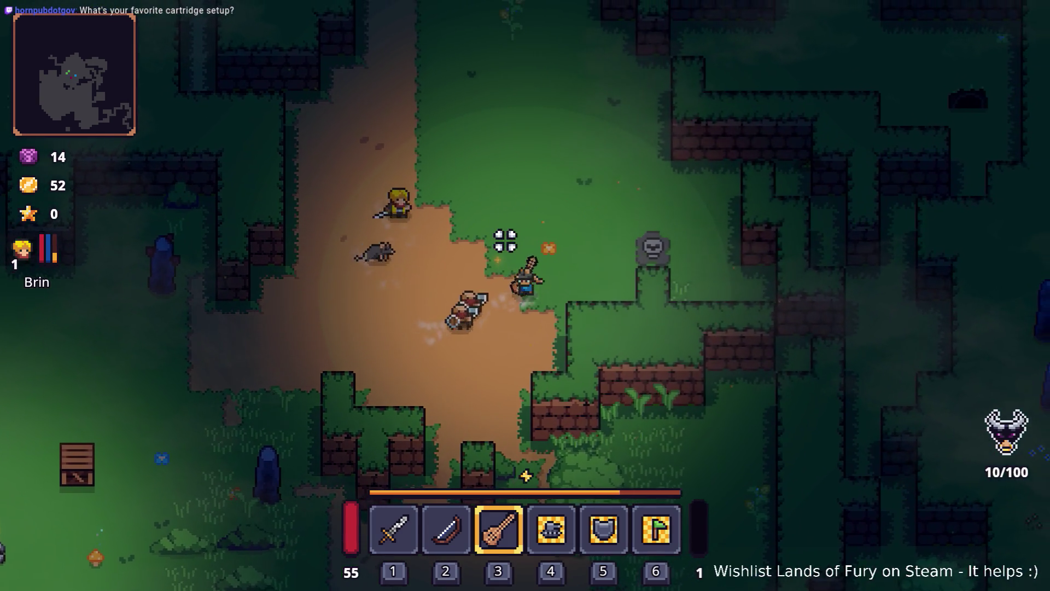
Step: Advance on the remaining bandit, then dodge down-left while swinging at enemies
{"action": "key", "text": "w"}
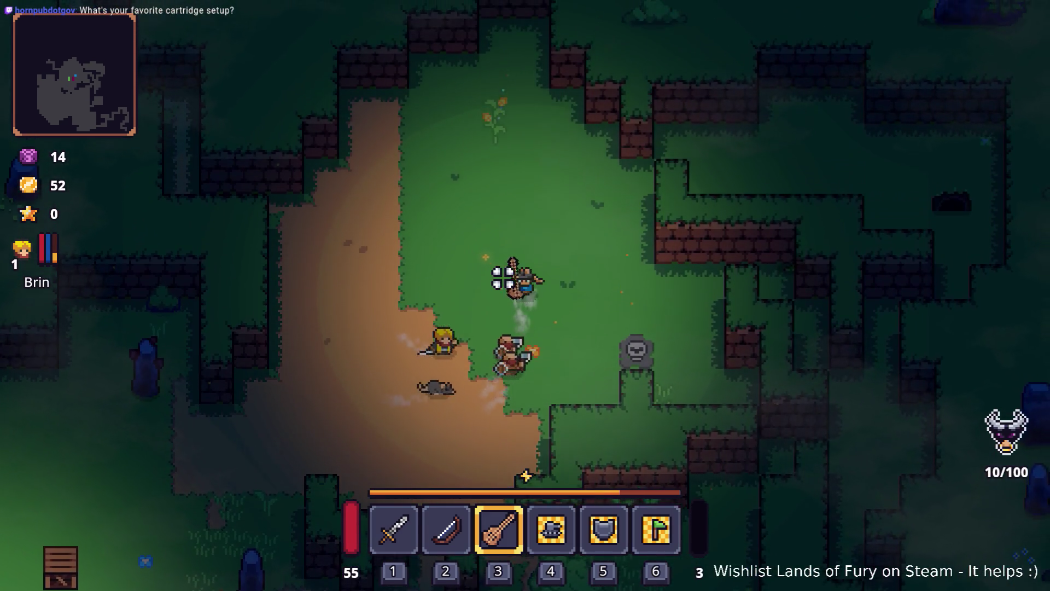
{"action": "key", "text": "w"}
{"action": "key", "text": "a"}
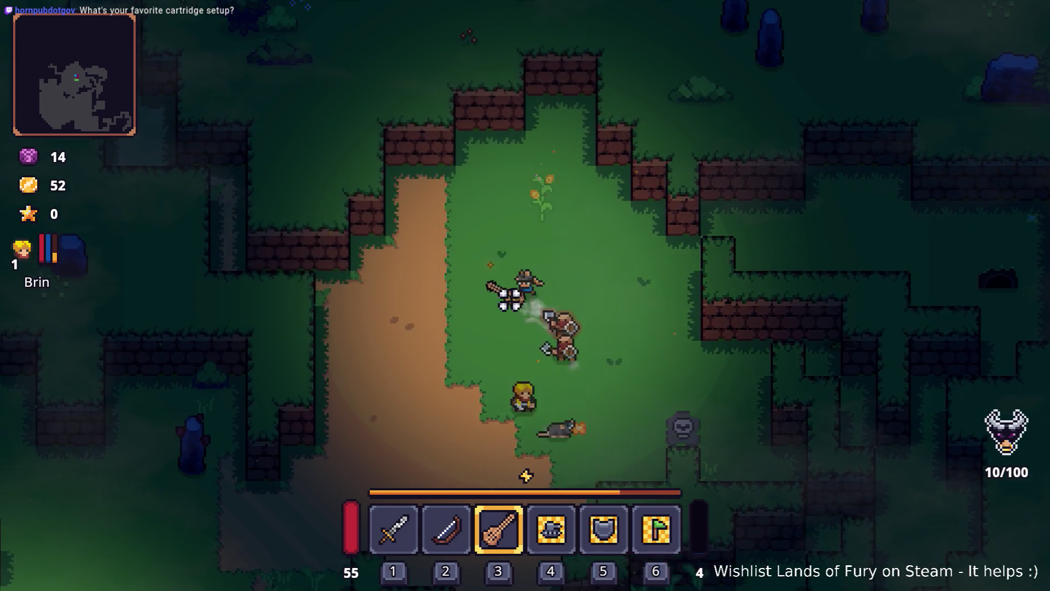
{"action": "key", "text": "a"}
{"action": "key", "text": "s"}
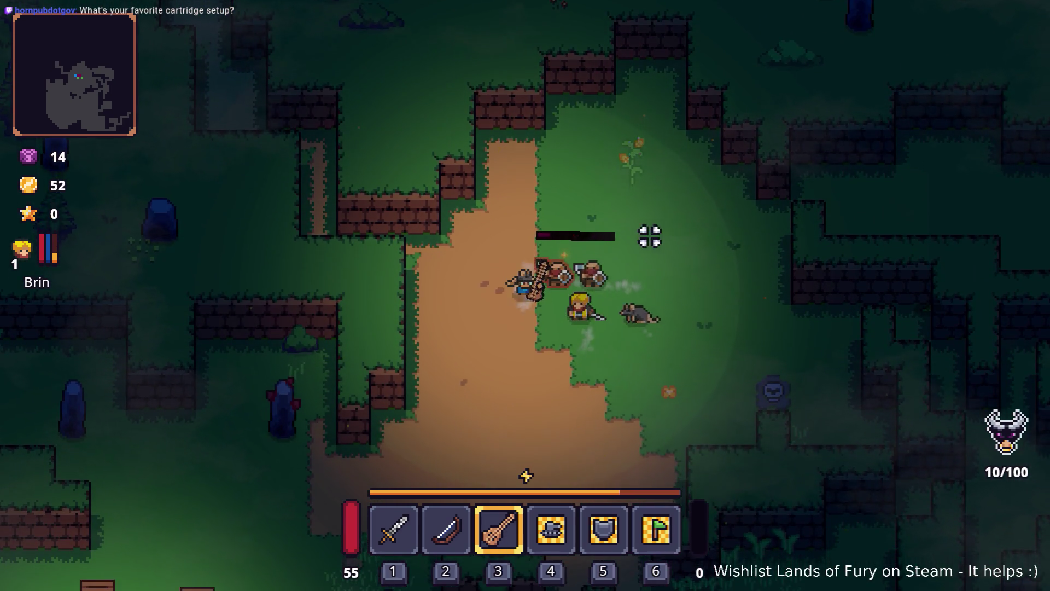
{"action": "key", "text": "s"}
{"action": "key", "text": "a"}
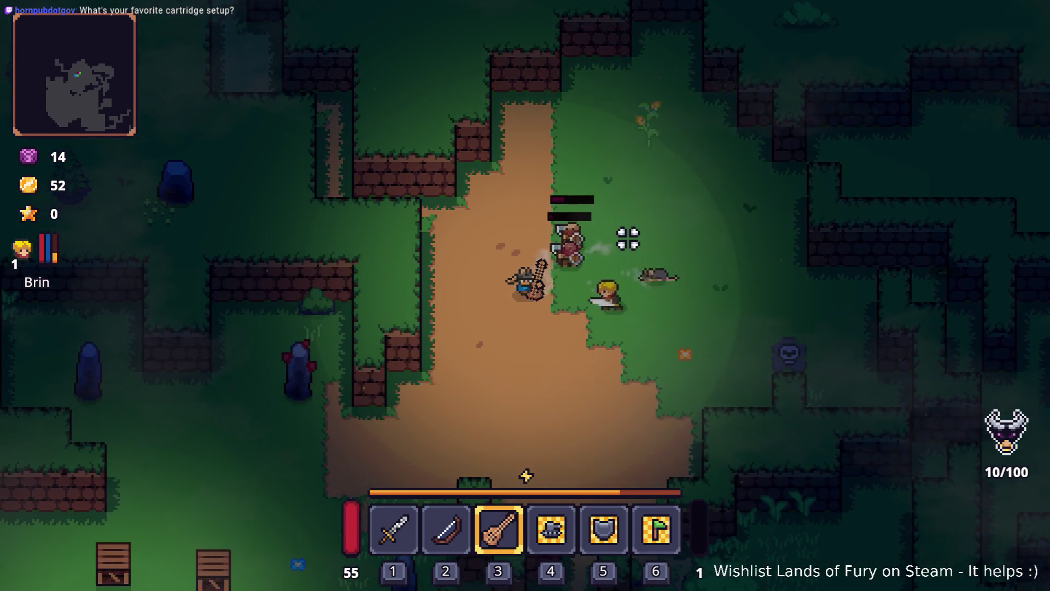
Step: Re-enter the fight and finish the last bandits, reaching 52 gold and 10/100 kills
{"action": "key", "text": "s"}
{"action": "key", "text": "d"}
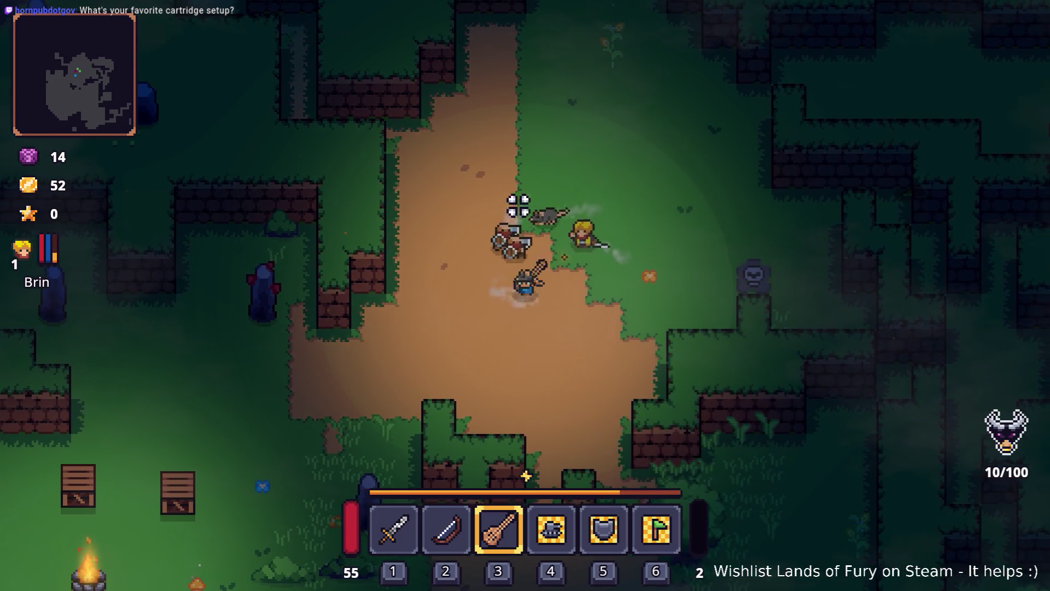
{"action": "key", "text": "d"}
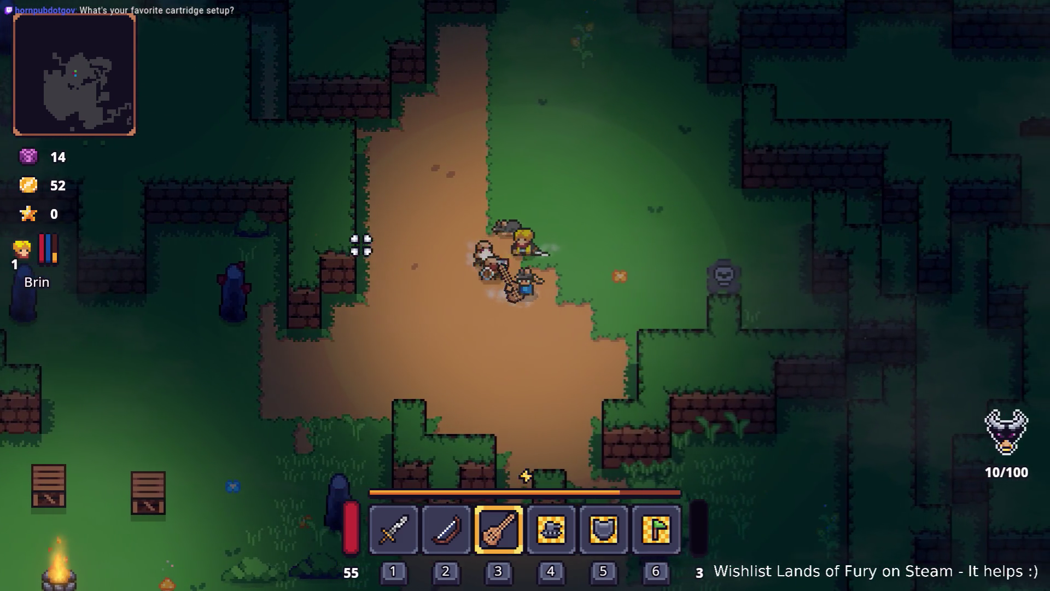
{"action": "key", "text": "s"}
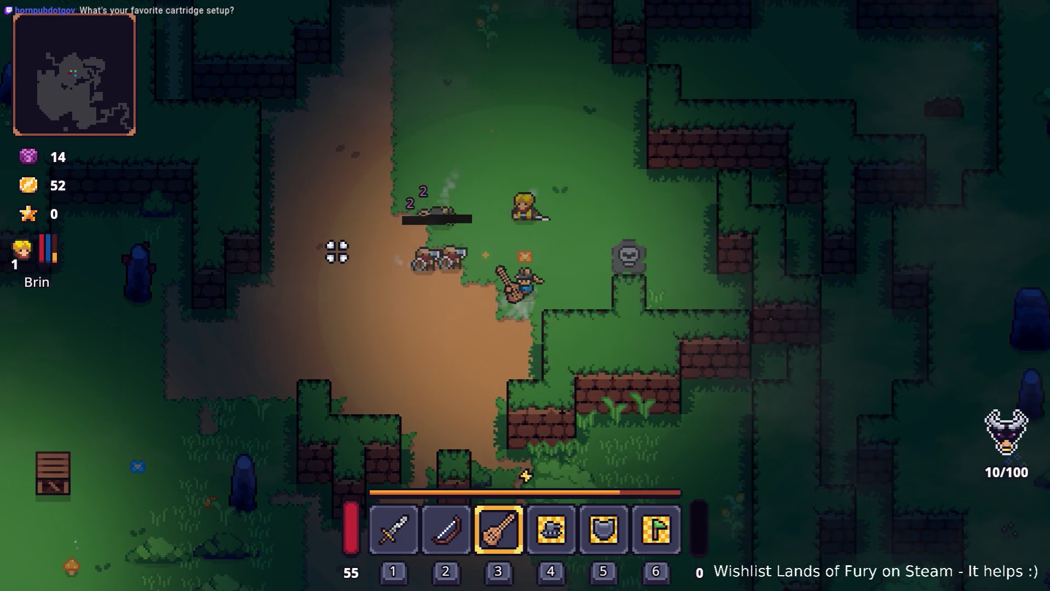
{"action": "key", "text": "w"}
{"action": "key", "text": "d"}
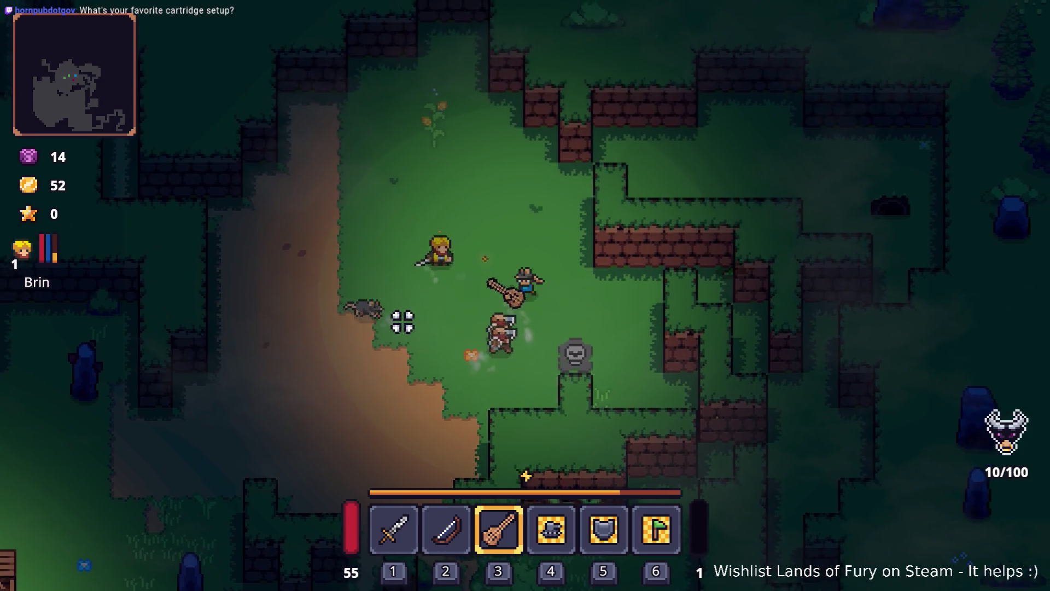
{"action": "key", "text": "s"}
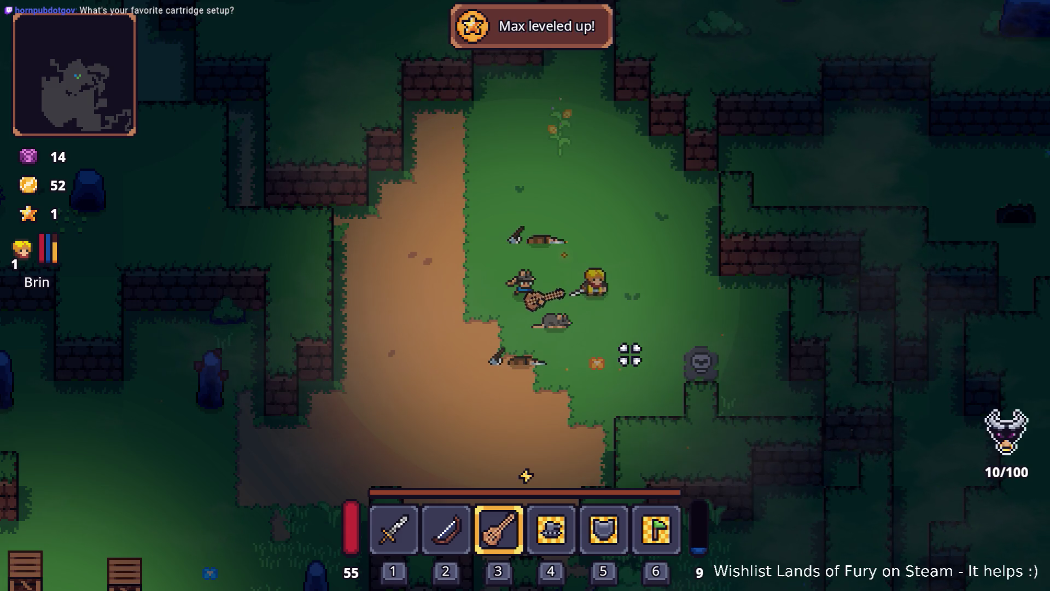
Step: View Alma's skill tree from the inventory, leave its 1 point unspent, and close it
{"action": "key", "text": "Tab"}
{"action": "left_click", "coordinate": [345, 419]}
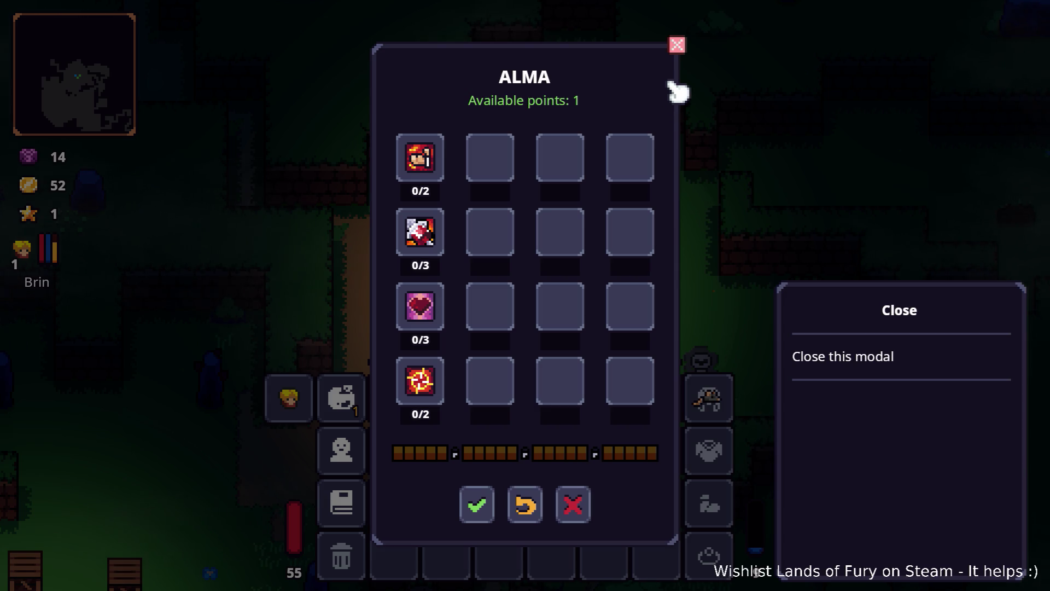
{"action": "left_click", "coordinate": [678, 46]}
{"action": "key", "text": "Escape"}
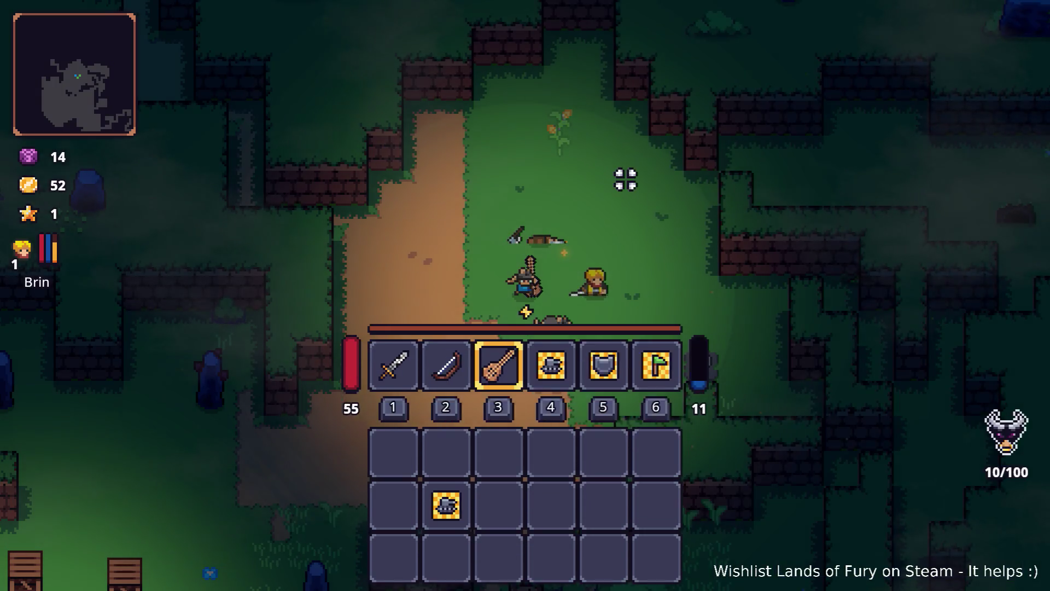
Step: With the sword equipped, walk the party down-left past the campfire and crates
{"action": "key", "text": "s"}
{"action": "key", "text": "1"}
{"action": "key", "text": "s"}
{"action": "key", "text": "a"}
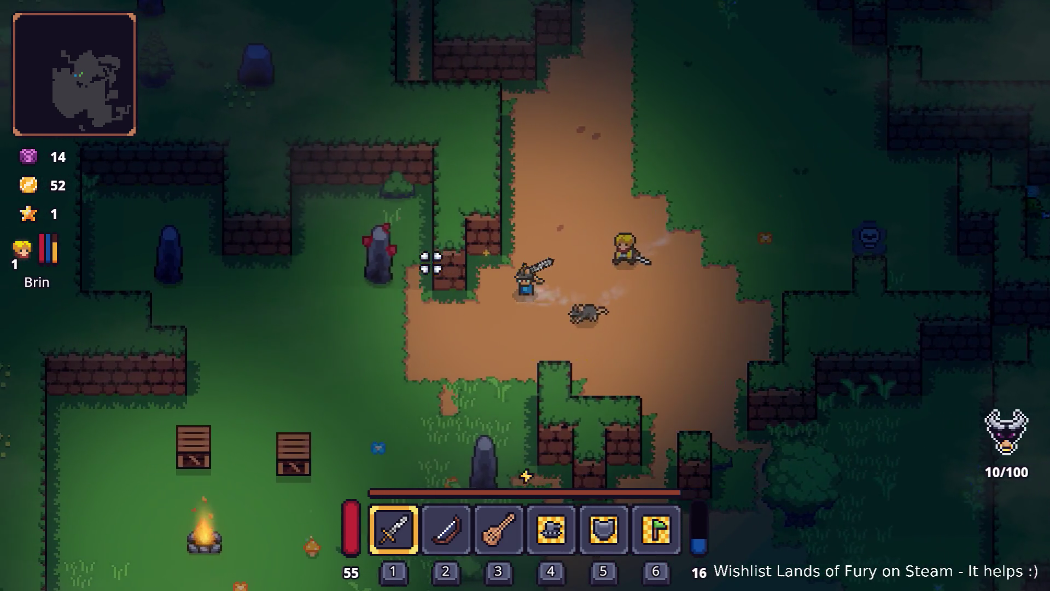
{"action": "key", "text": "s"}
{"action": "key", "text": "a"}
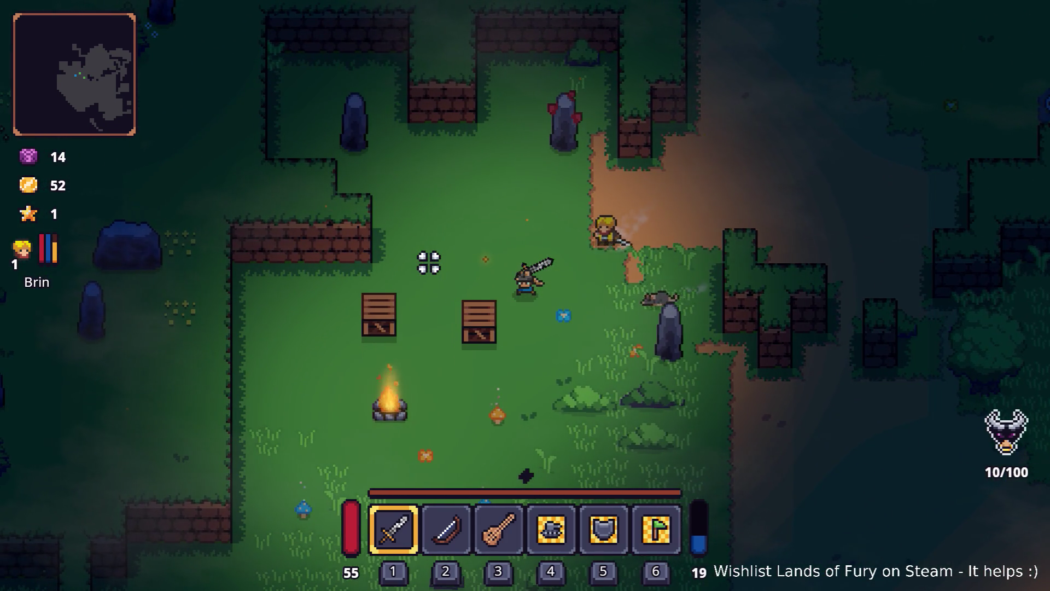
{"action": "key", "text": "s"}
{"action": "key", "text": "a"}
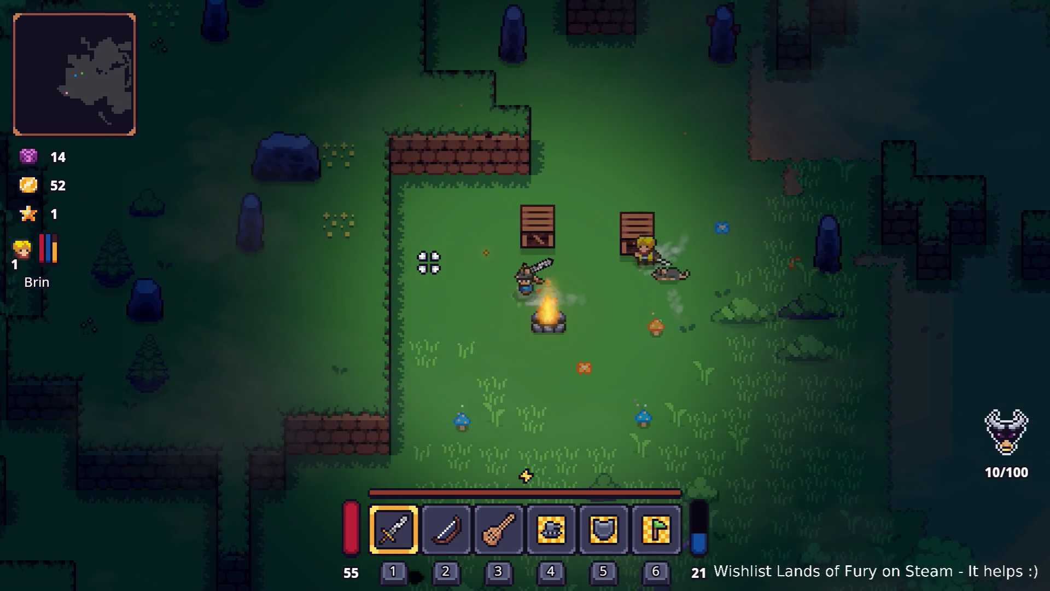
Step: Continue along the brick wall, through its gap, toward the cave opening
{"action": "key", "text": "s"}
{"action": "key", "text": "a"}
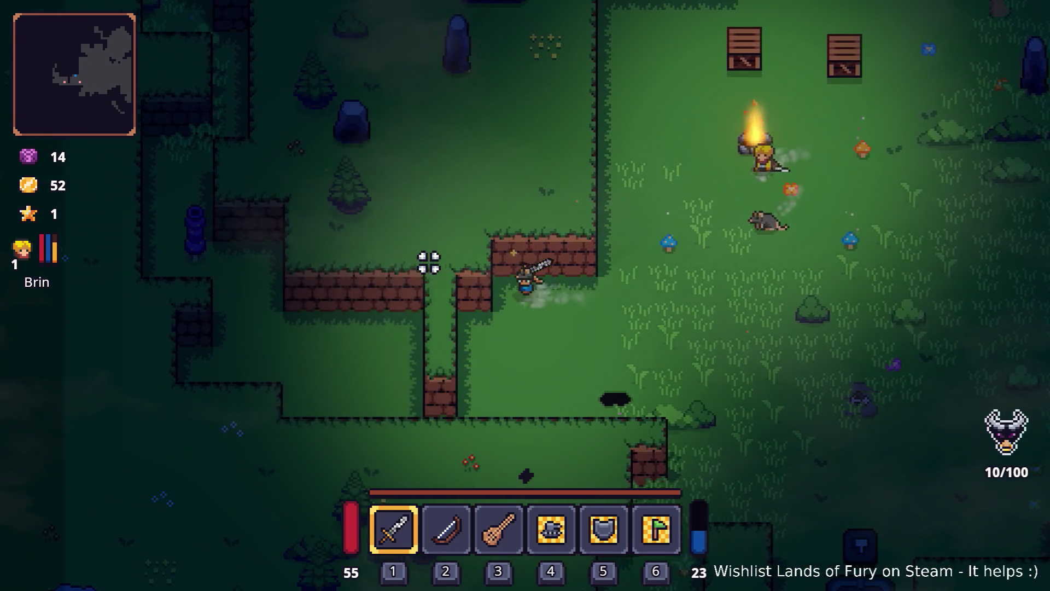
{"action": "key", "text": "a"}
{"action": "key", "text": "s"}
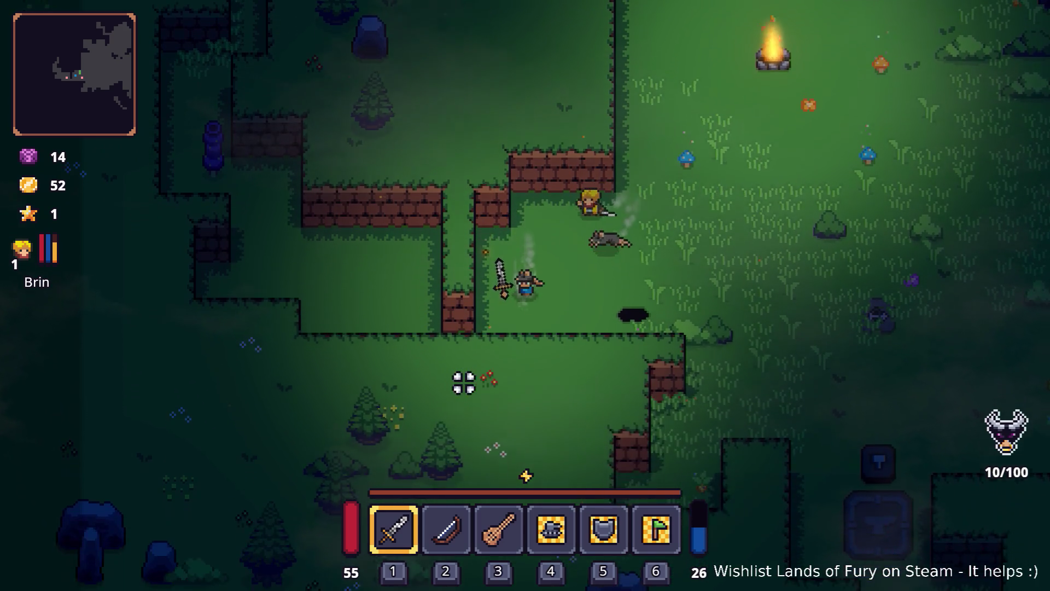
{"action": "key", "text": "a"}
{"action": "key", "text": "d"}
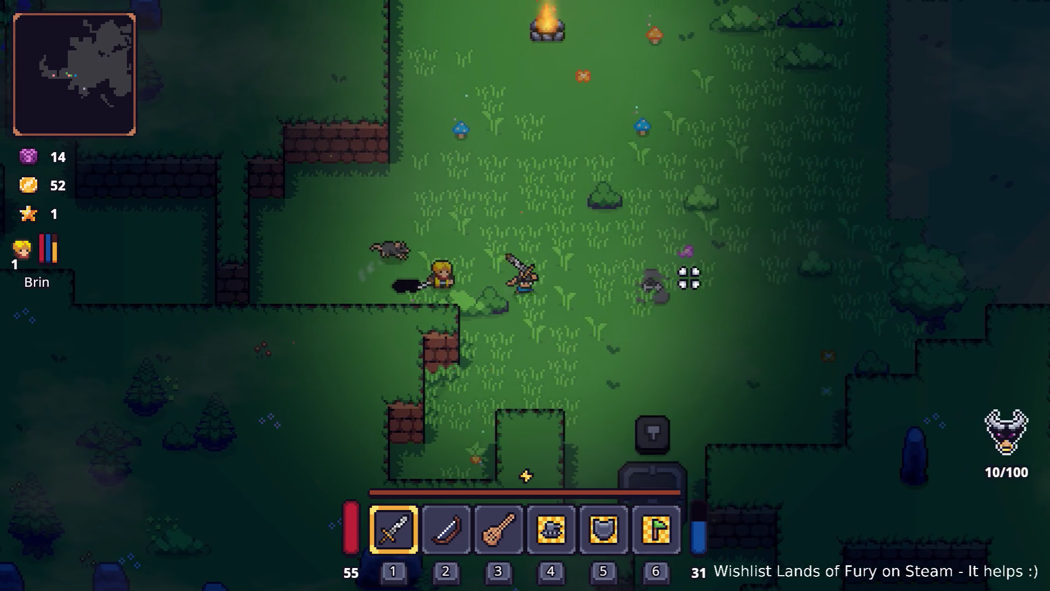
Step: Enter the Lesser Didra Cavern, equip the lute and advance toward the enemies
{"action": "key", "text": "a"}
{"action": "key", "text": "e"}
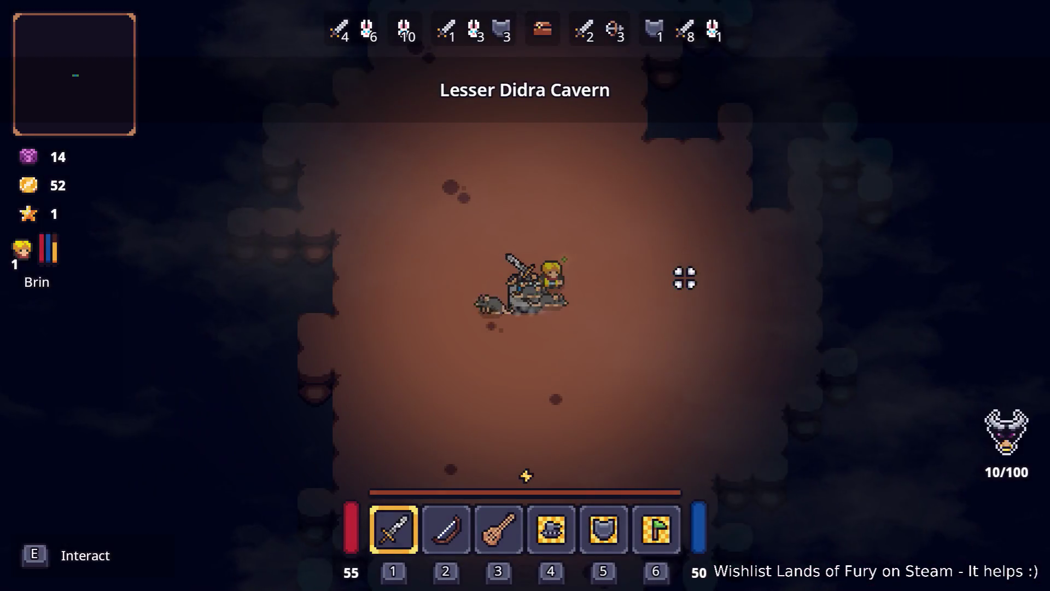
{"action": "key", "text": "3"}
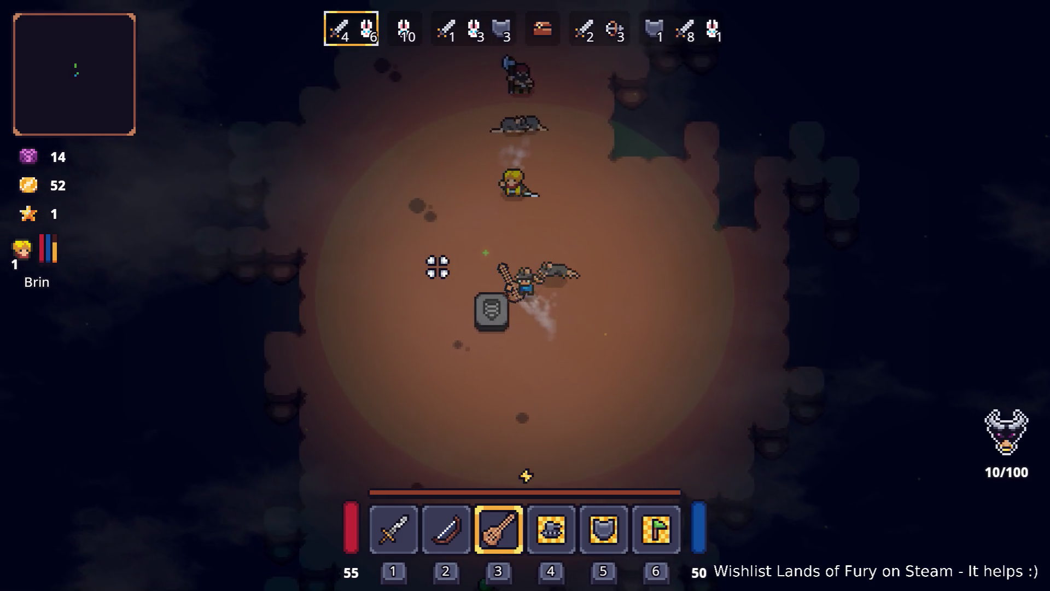
{"action": "key", "text": "w"}
{"action": "key", "text": "a"}
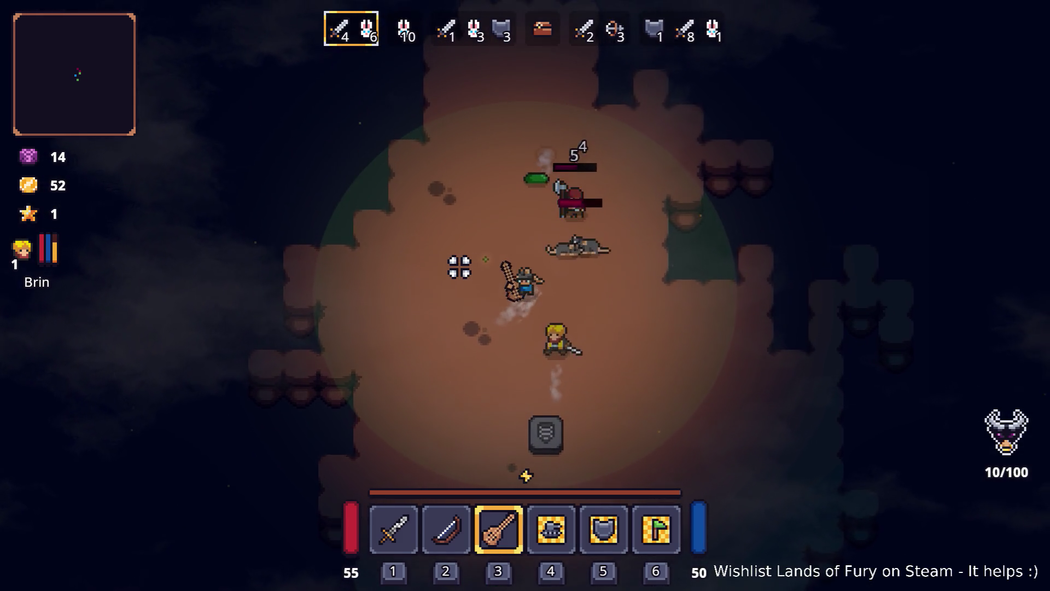
Step: Attack the bandit and nearby rats, then move down-right through the fight
{"action": "key", "text": "w"}
{"action": "key", "text": "a"}
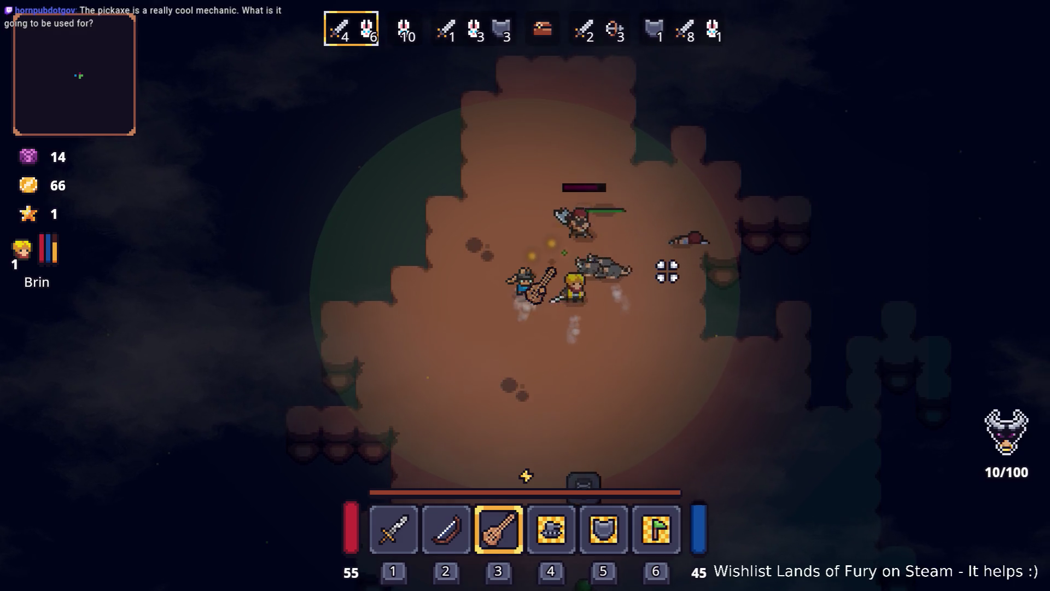
{"action": "key", "text": "w"}
{"action": "left_click", "coordinate": [667, 272]}
{"action": "key", "text": "s"}
{"action": "key", "text": "d"}
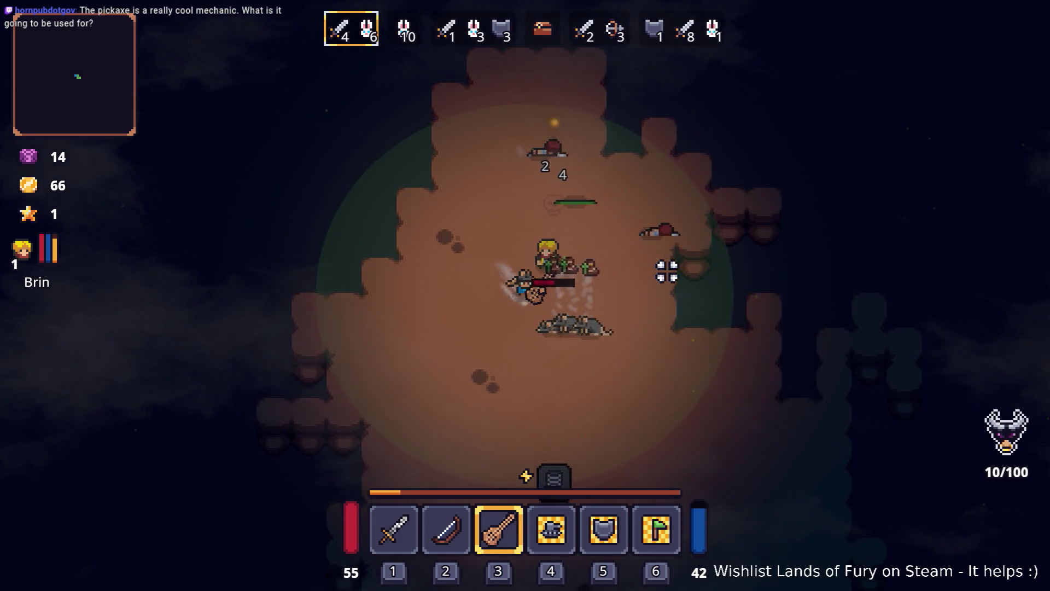
{"action": "key", "text": "s"}
{"action": "key", "text": "d"}
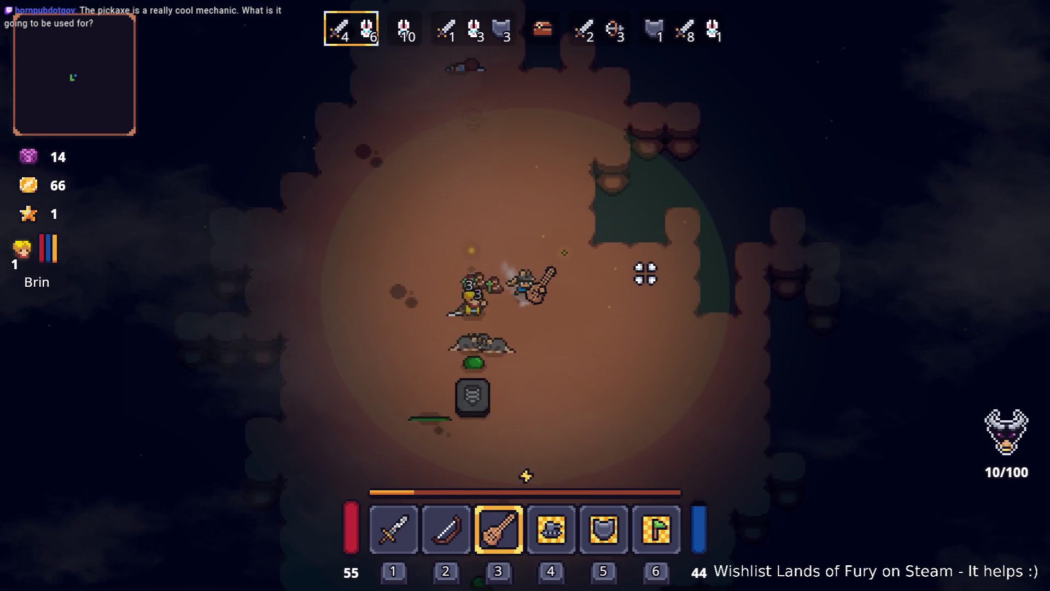
Step: Finish off the remaining rats and head down toward the approaching bandits
{"action": "key", "text": "s"}
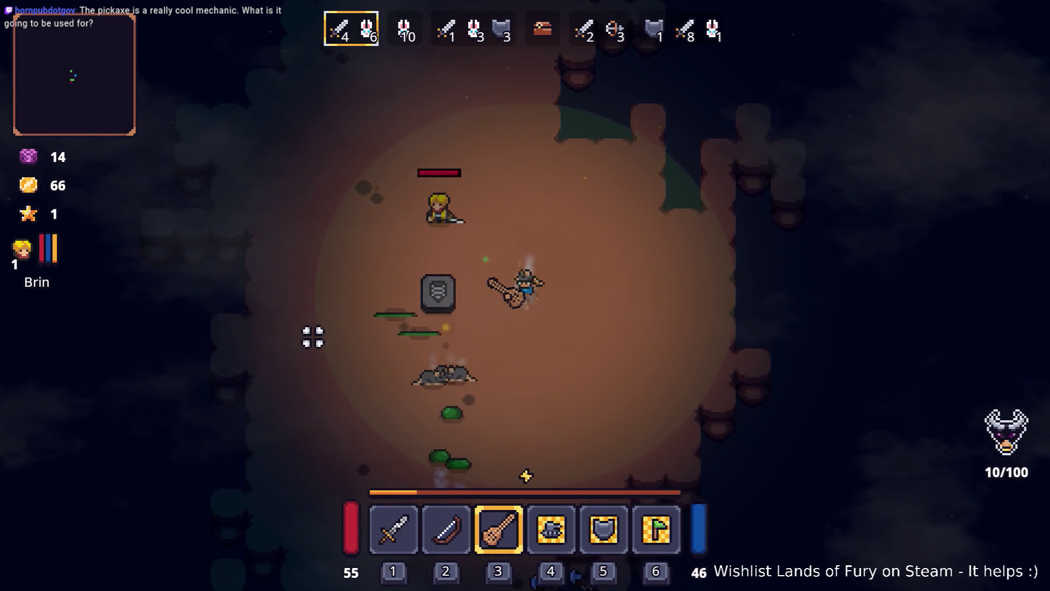
{"action": "key", "text": "s"}
{"action": "key", "text": "a"}
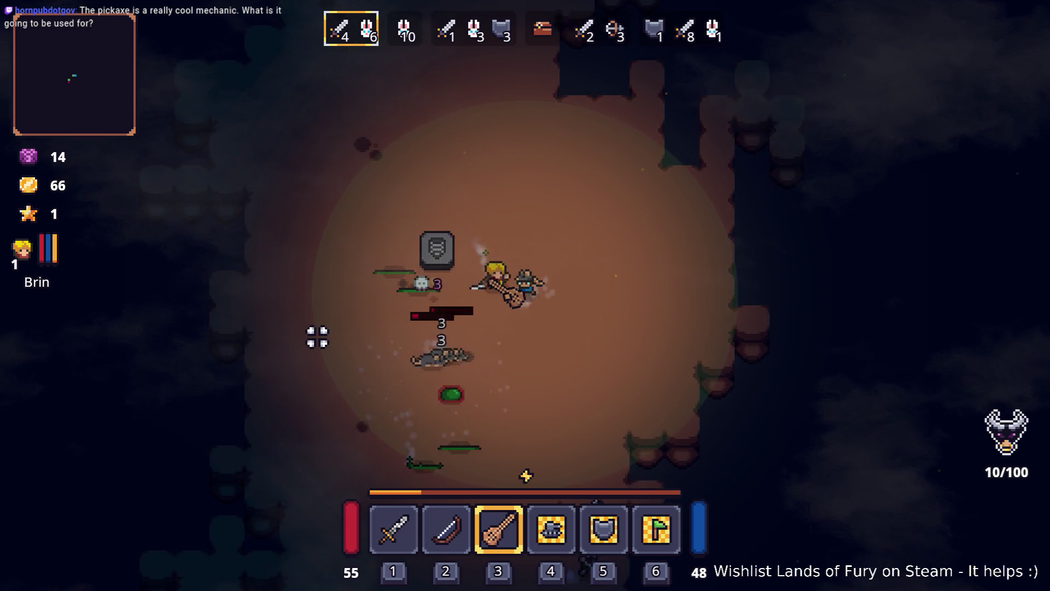
{"action": "left_click", "coordinate": [345, 337]}
{"action": "key", "text": "s"}
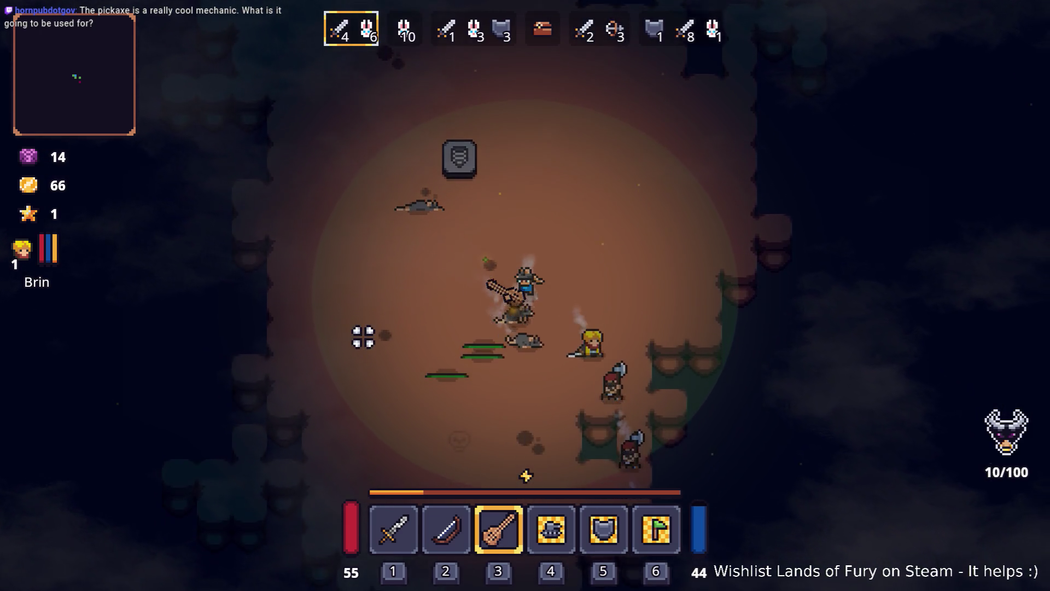
{"action": "key", "text": "d"}
{"action": "key", "text": "s"}
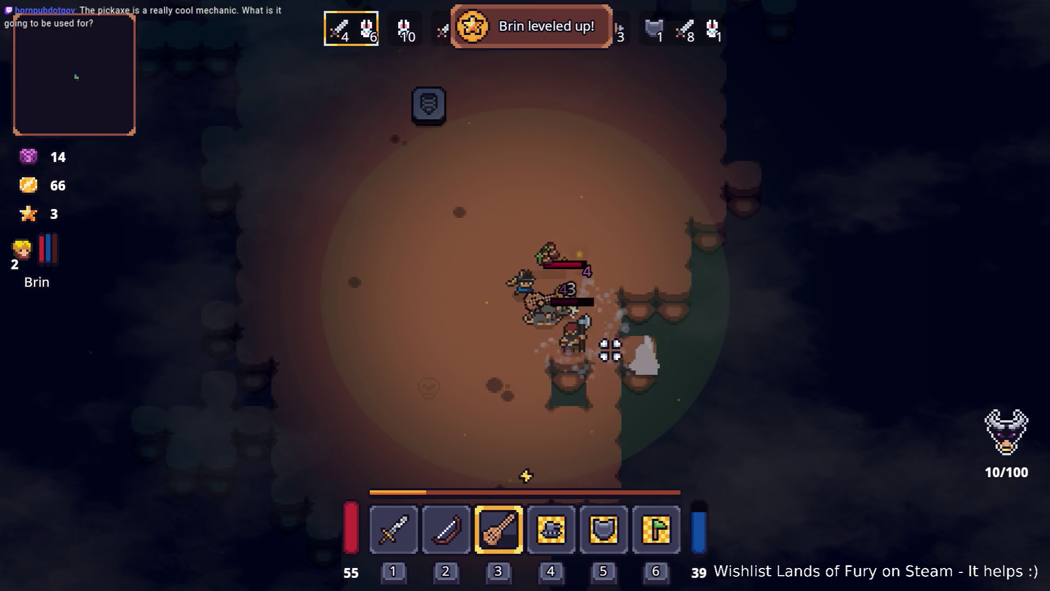
Step: Circle around the clearing to engage the second wave's rats
{"action": "key", "text": "a"}
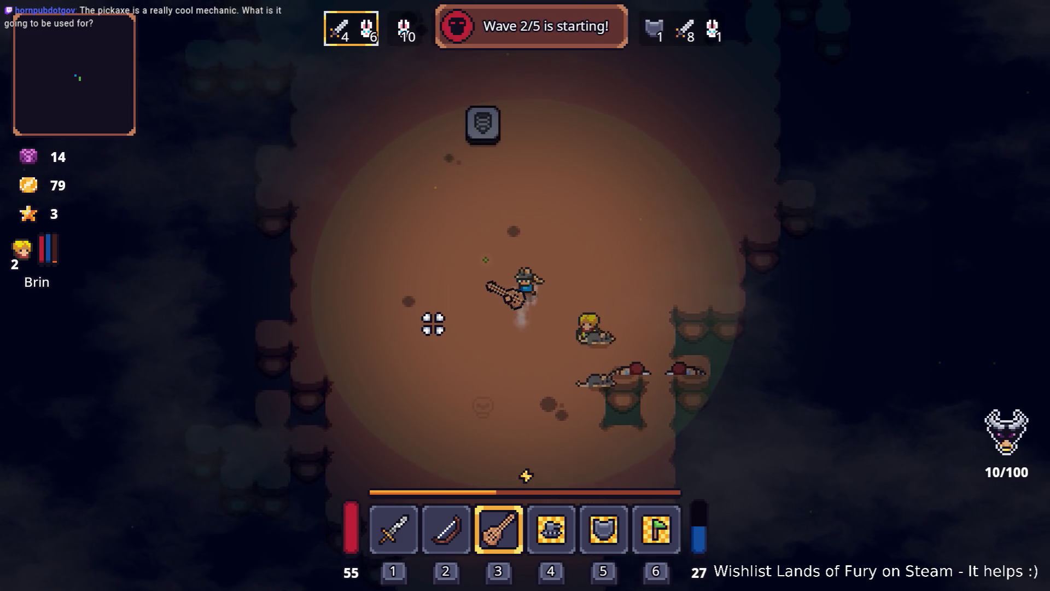
{"action": "key", "text": "w"}
{"action": "key", "text": "a"}
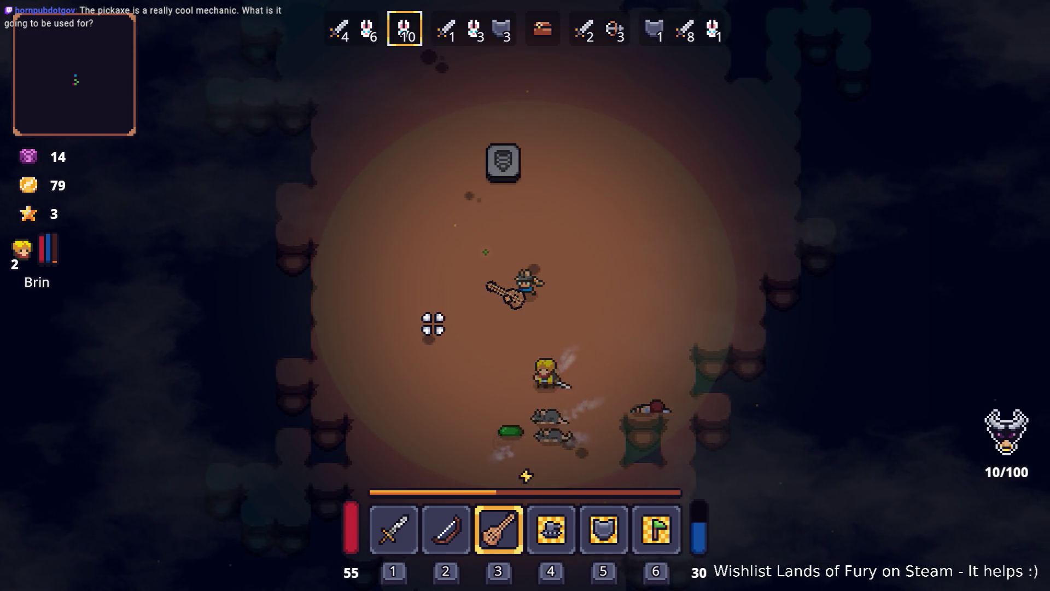
{"action": "key", "text": "s"}
{"action": "key", "text": "a"}
{"action": "key", "text": "s"}
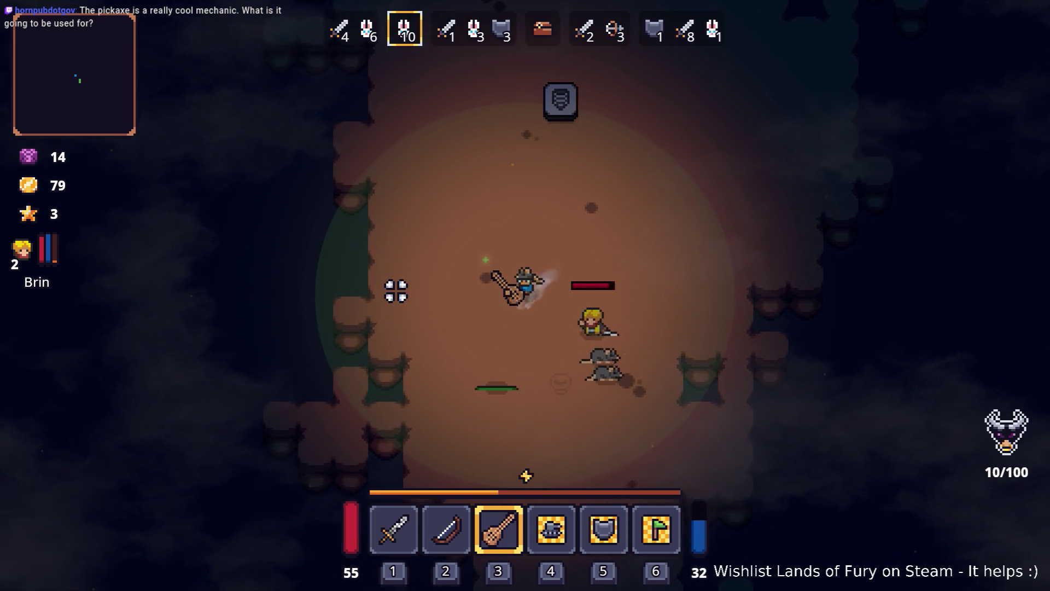
{"action": "key", "text": "w"}
{"action": "key", "text": "d"}
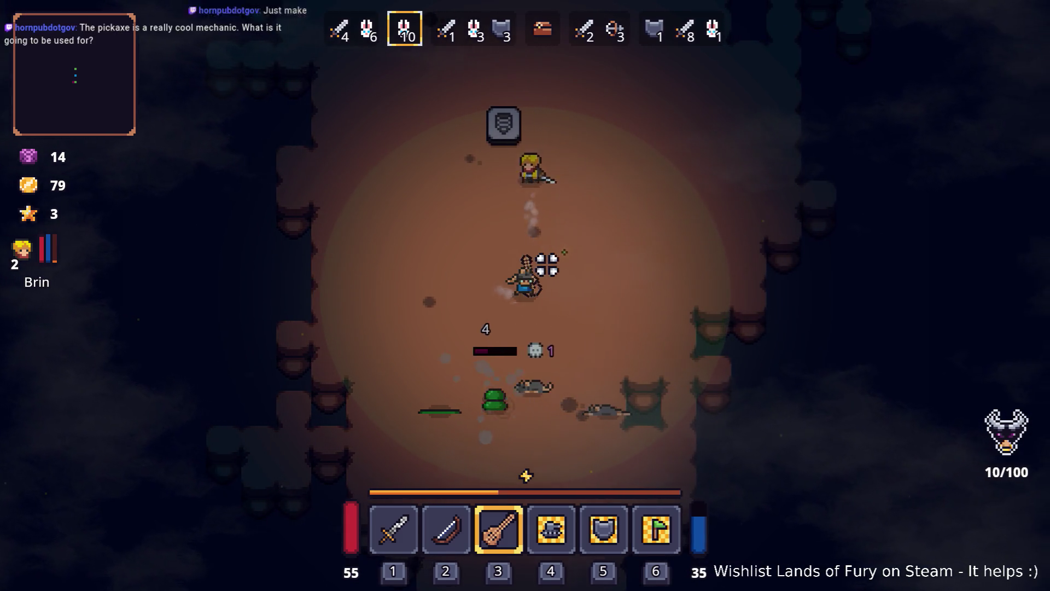
Step: Kite the slimes leftward while attacking them
{"action": "key", "text": "s"}
{"action": "key", "text": "a"}
{"action": "key", "text": "w"}
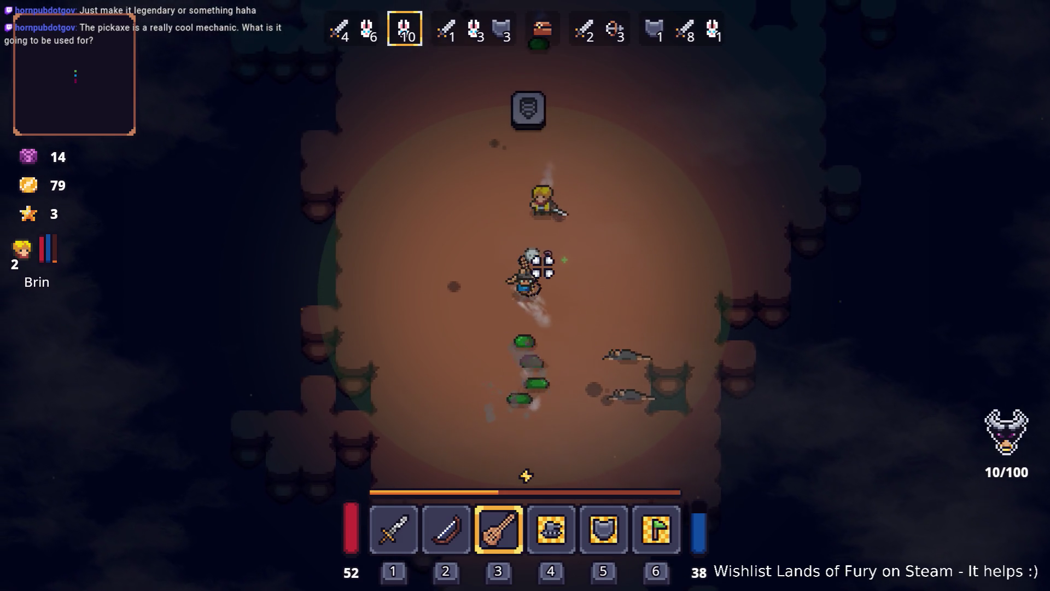
{"action": "key", "text": "s"}
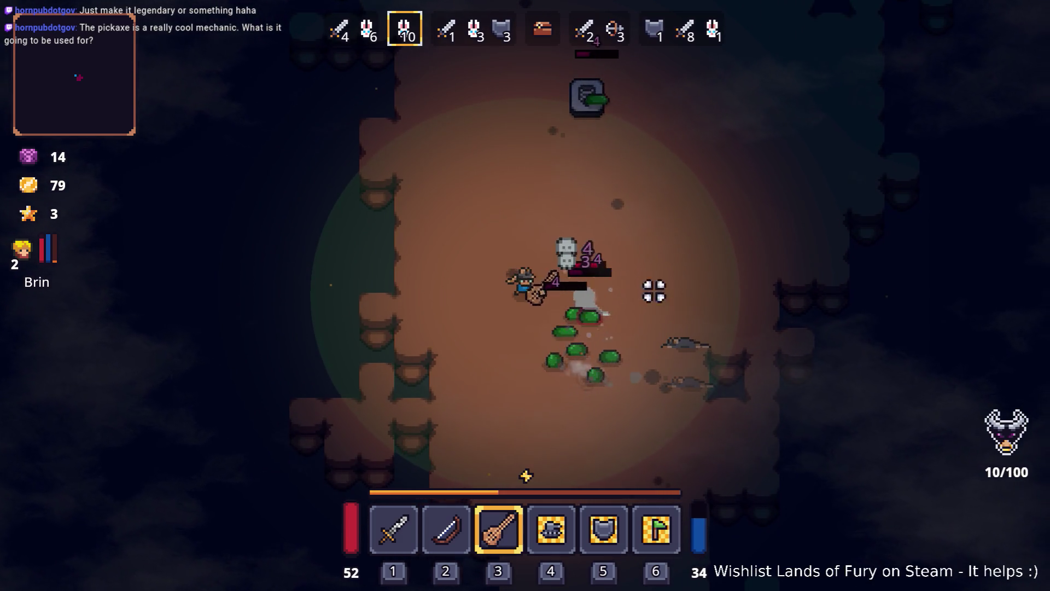
{"action": "key", "text": "a"}
{"action": "key", "text": "s"}
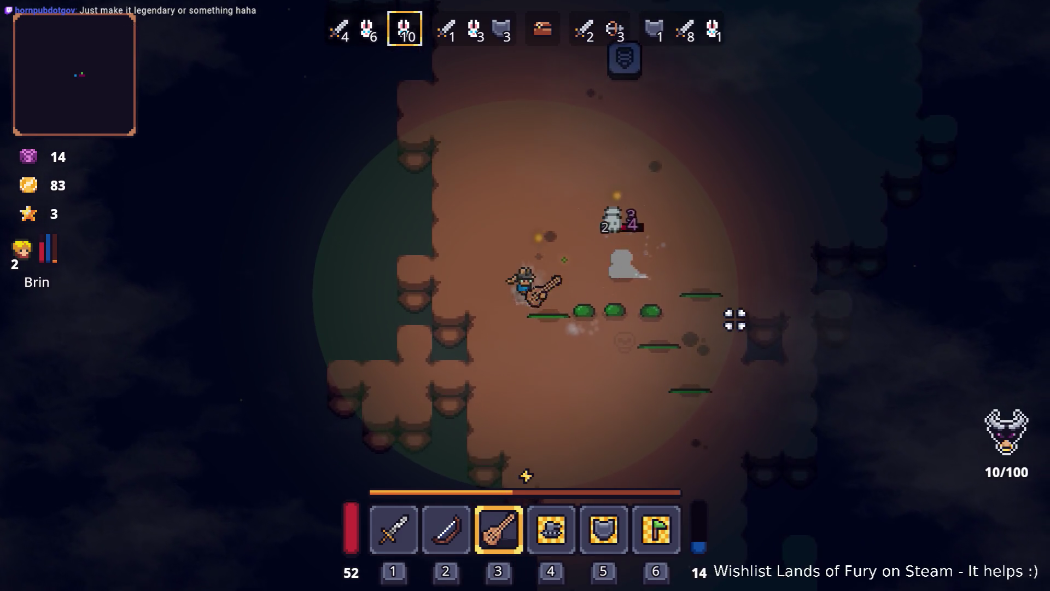
Step: Finish the skeleton and last enemies up-right, collecting gold to reach 85
{"action": "key", "text": "s"}
{"action": "key", "text": "d"}
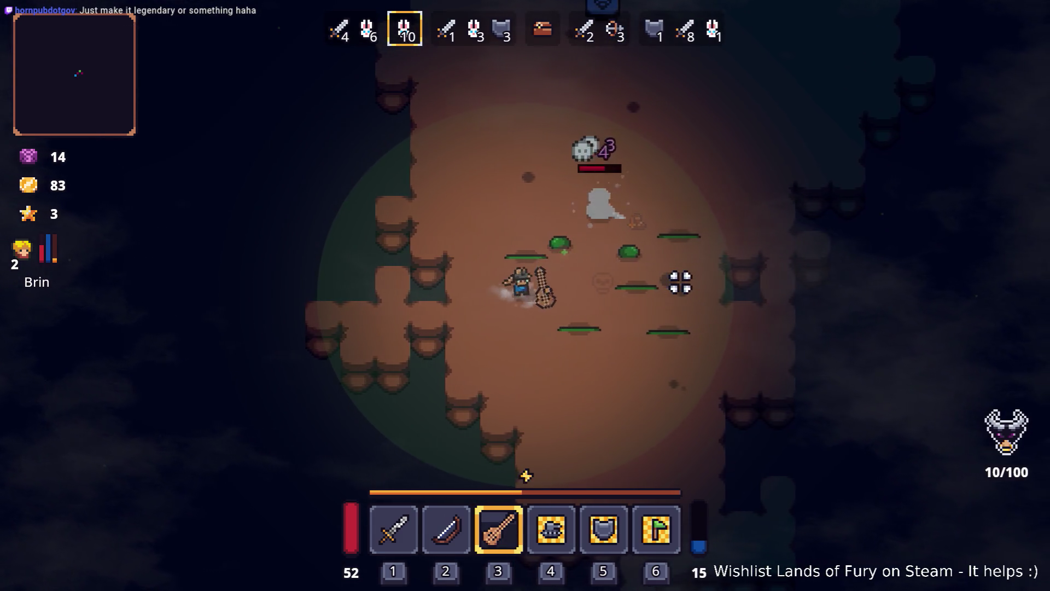
{"action": "key", "text": "w"}
{"action": "key", "text": "d"}
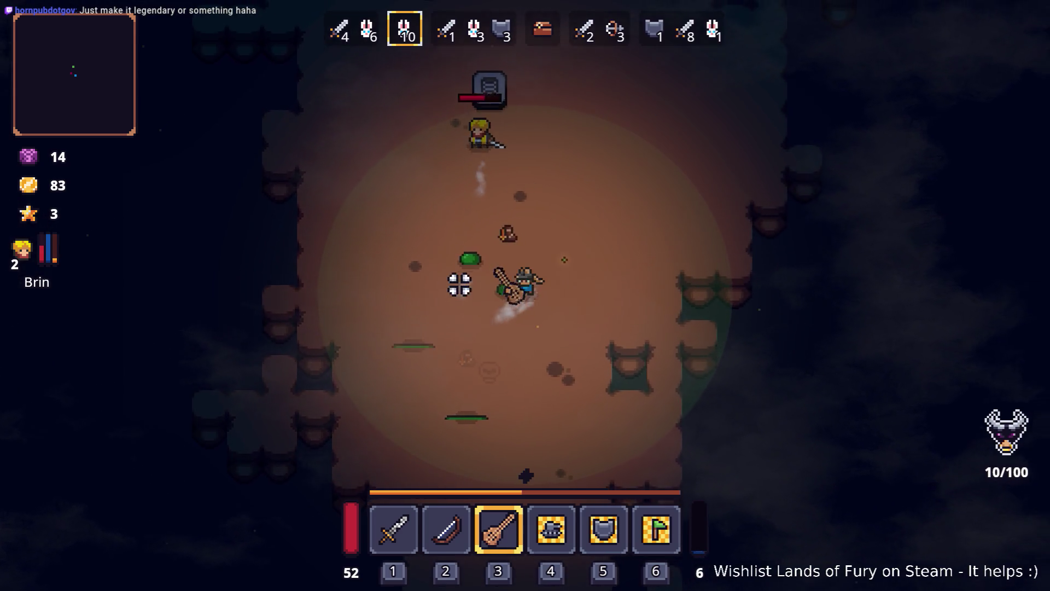
{"action": "key", "text": "w"}
{"action": "key", "text": "d"}
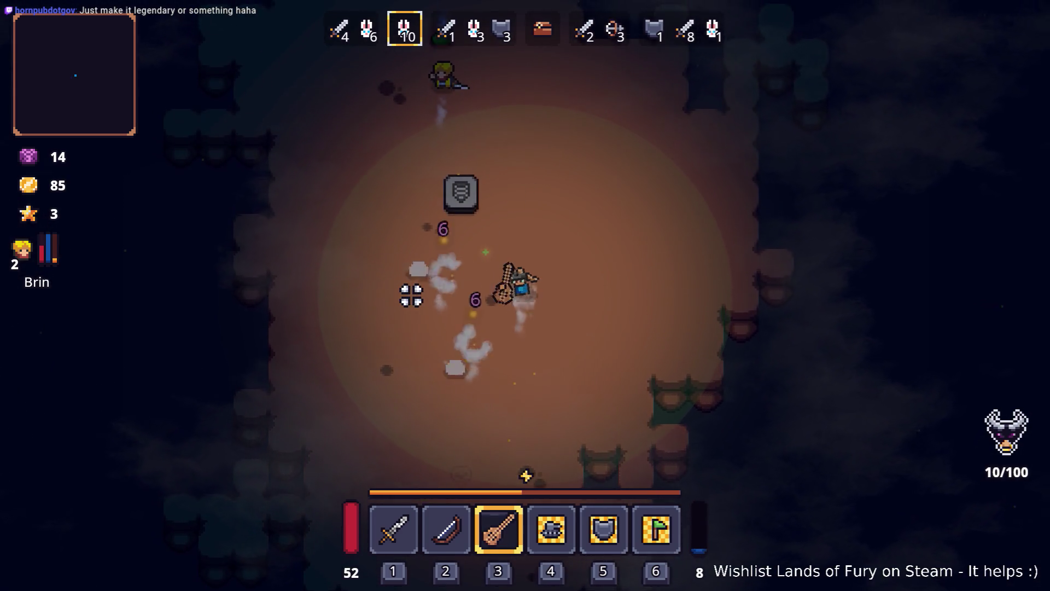
{"action": "key", "text": "w"}
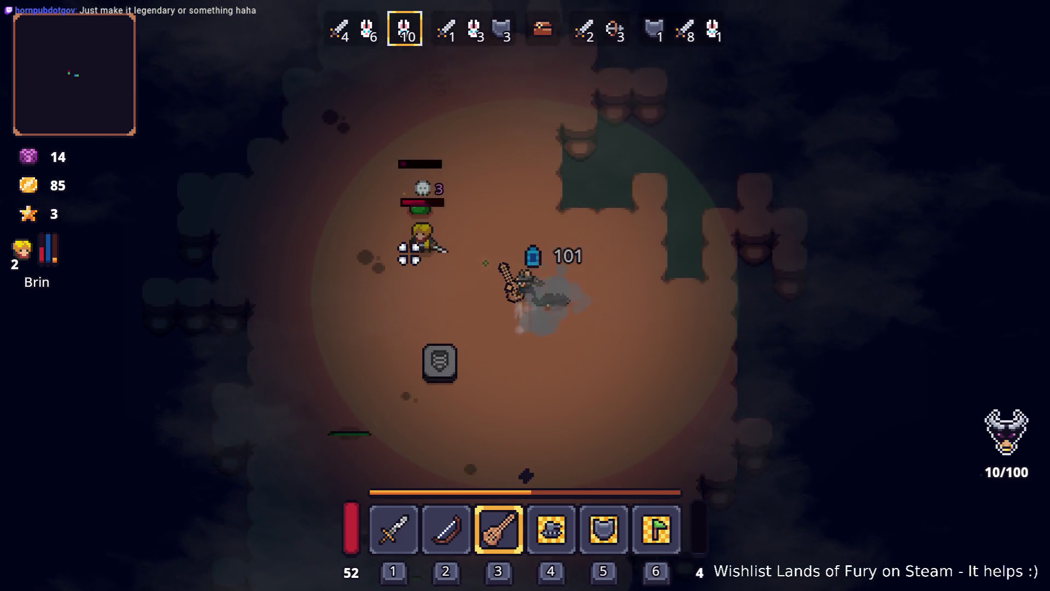
{"action": "key", "text": "a"}
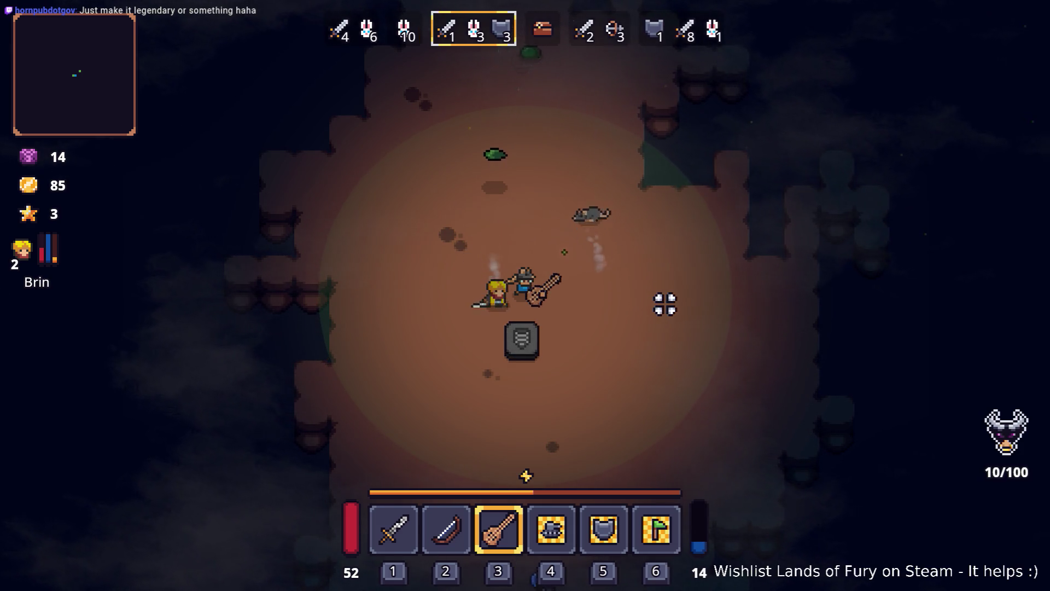
Step: Meet the axe-wielding bandits, then back away up-left as they close in
{"action": "key", "text": "s"}
{"action": "key", "text": "d"}
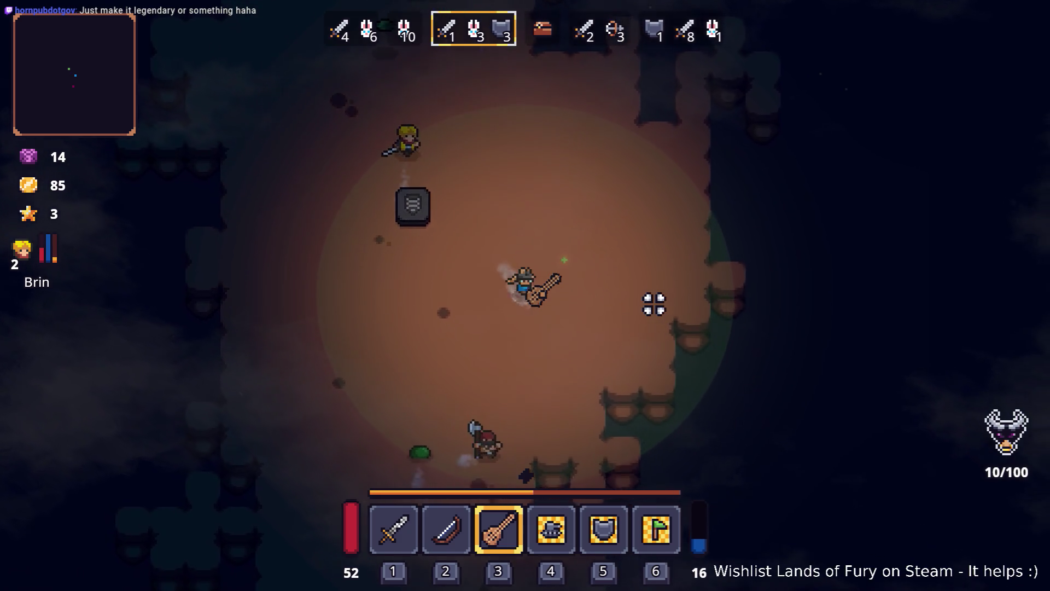
{"action": "key", "text": "s"}
{"action": "key", "text": "a"}
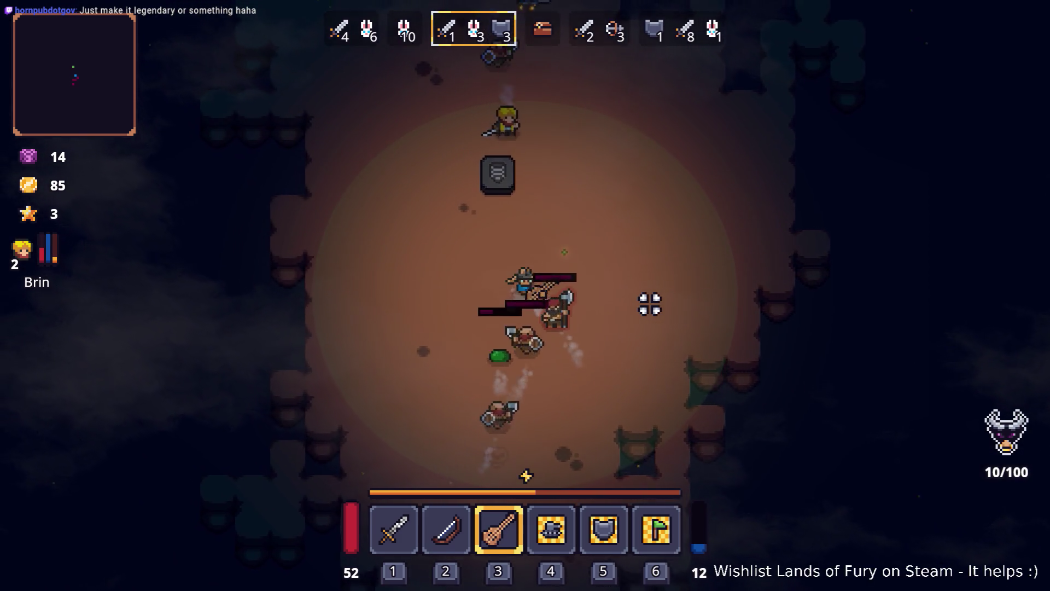
{"action": "key", "text": "a"}
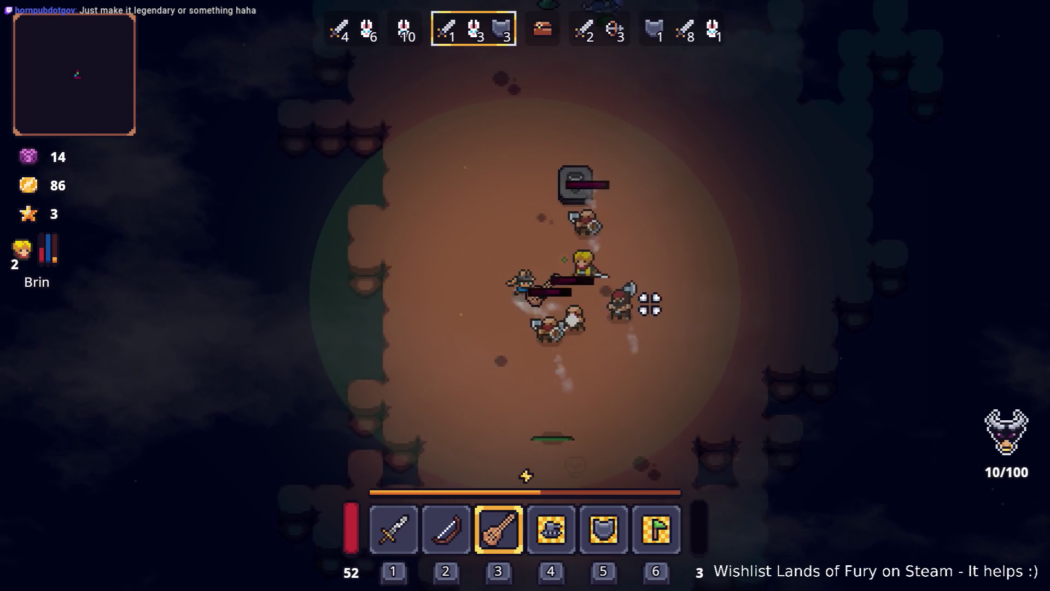
{"action": "key", "text": "w"}
{"action": "key", "text": "d"}
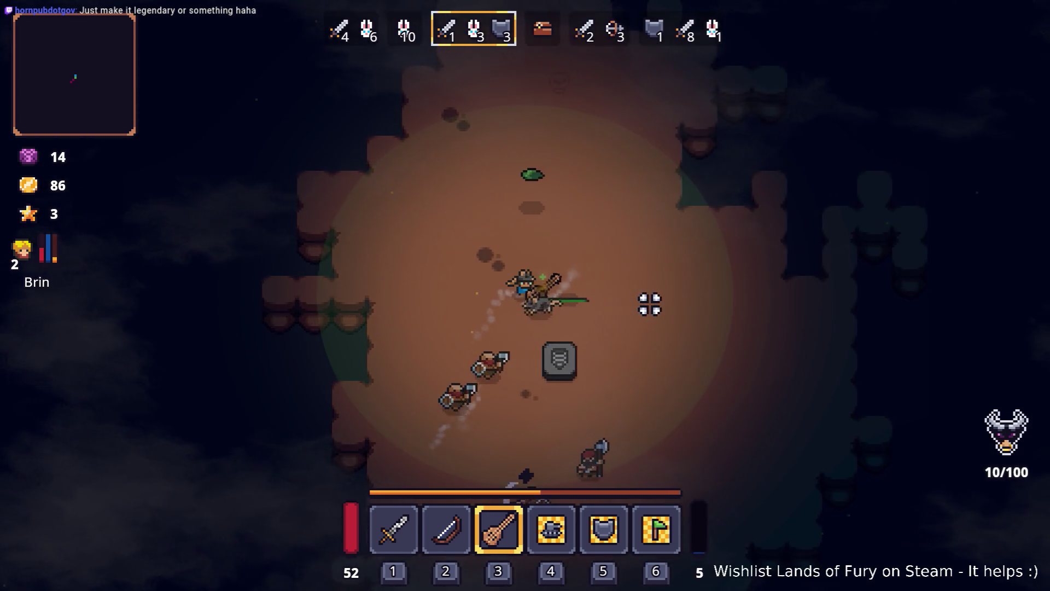
Step: Drive down-right into the bandits, then cut down-left hitting them
{"action": "key", "text": "s"}
{"action": "key", "text": "d"}
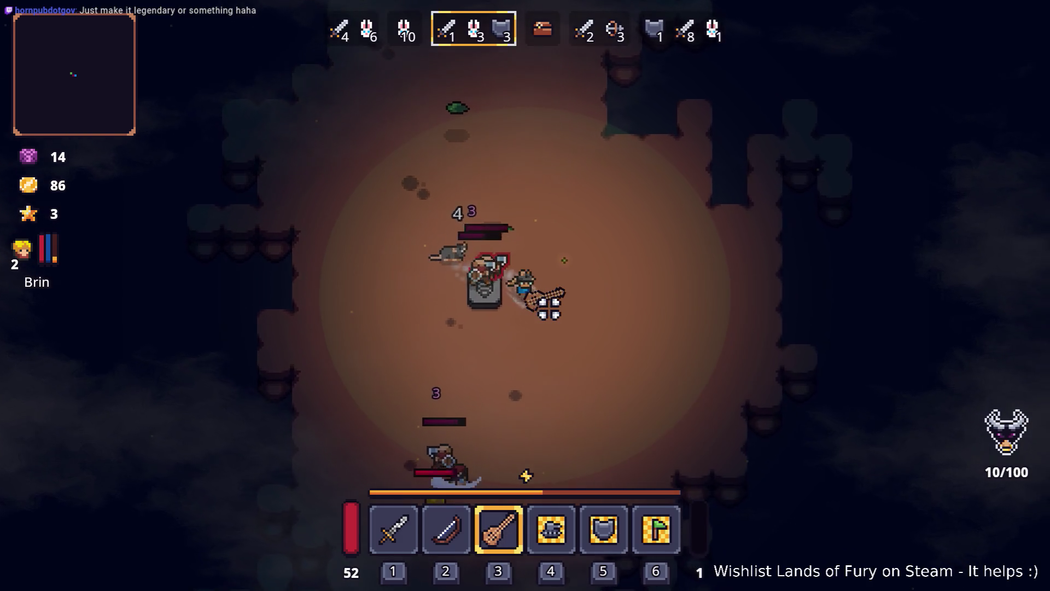
{"action": "key", "text": "s"}
{"action": "key", "text": "d"}
{"action": "key", "text": "a"}
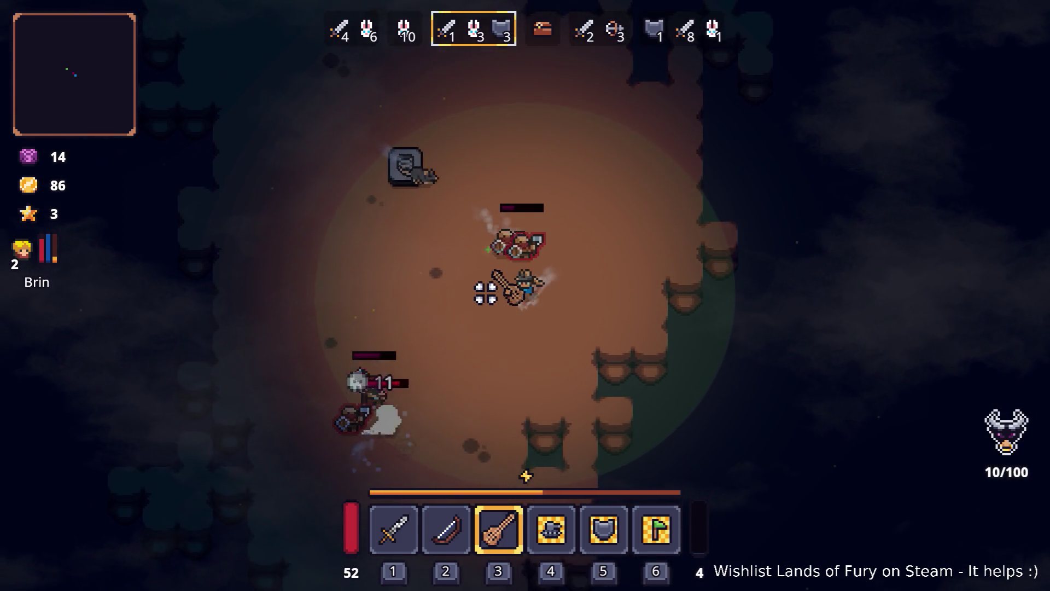
{"action": "key", "text": "s"}
{"action": "key", "text": "a"}
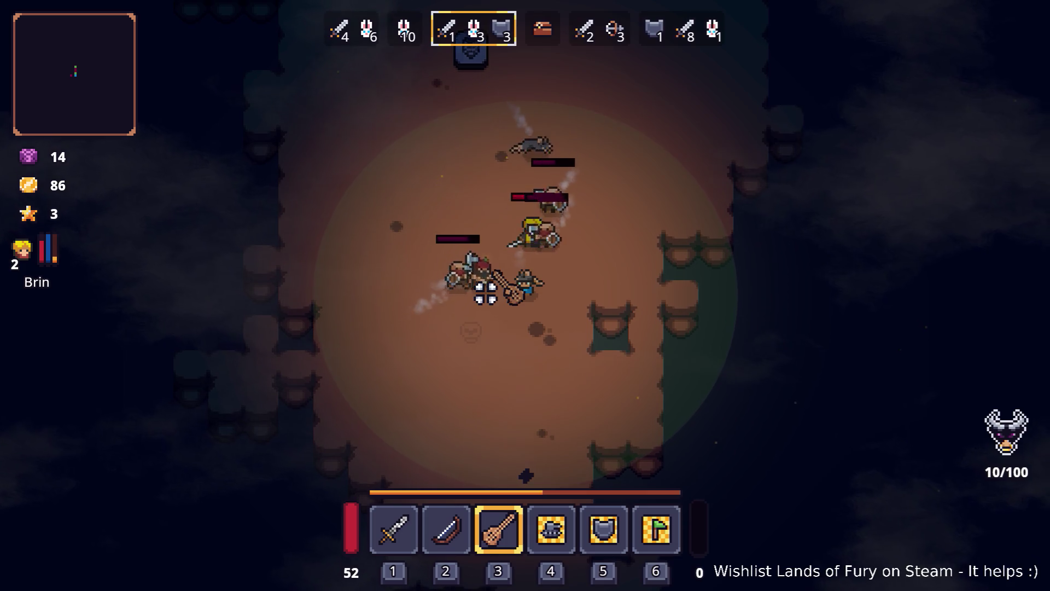
Step: Fight down-left through the bandits, then swing back up-right to re-engage them
{"action": "key", "text": "s"}
{"action": "key", "text": "a"}
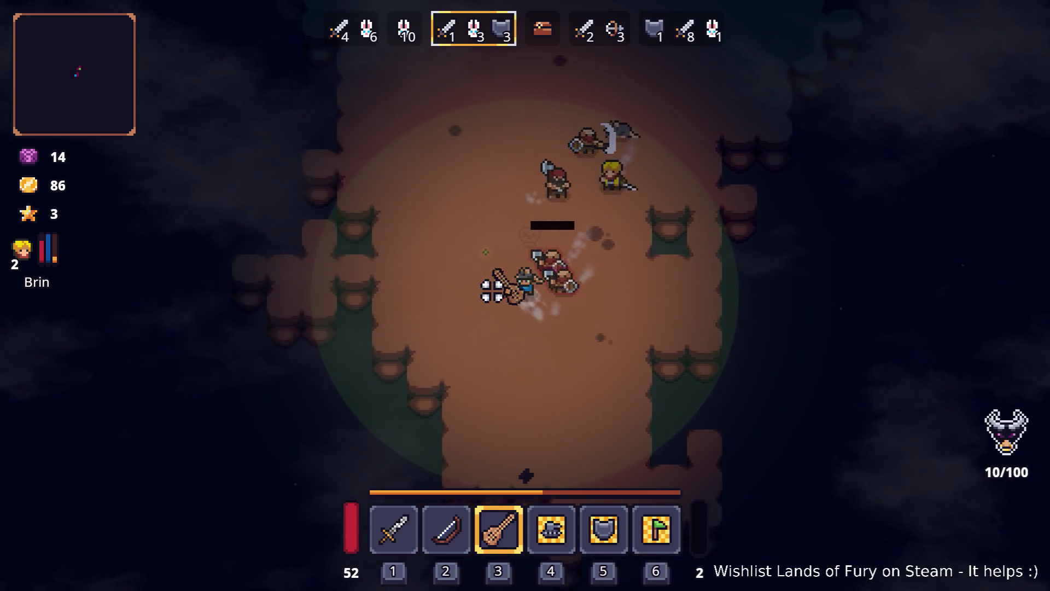
{"action": "key", "text": "w"}
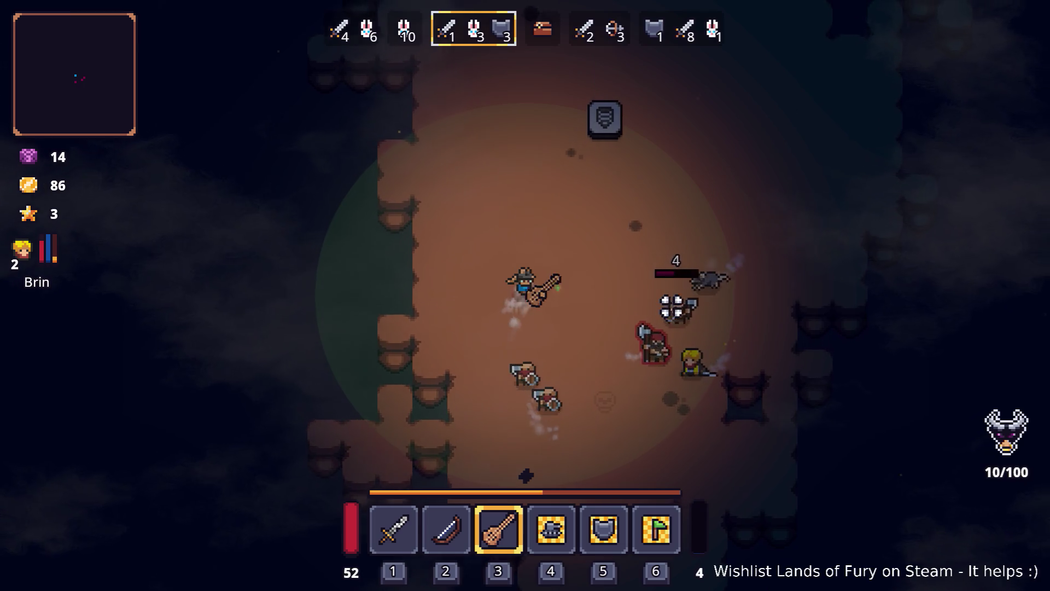
{"action": "key", "text": "w"}
{"action": "key", "text": "d"}
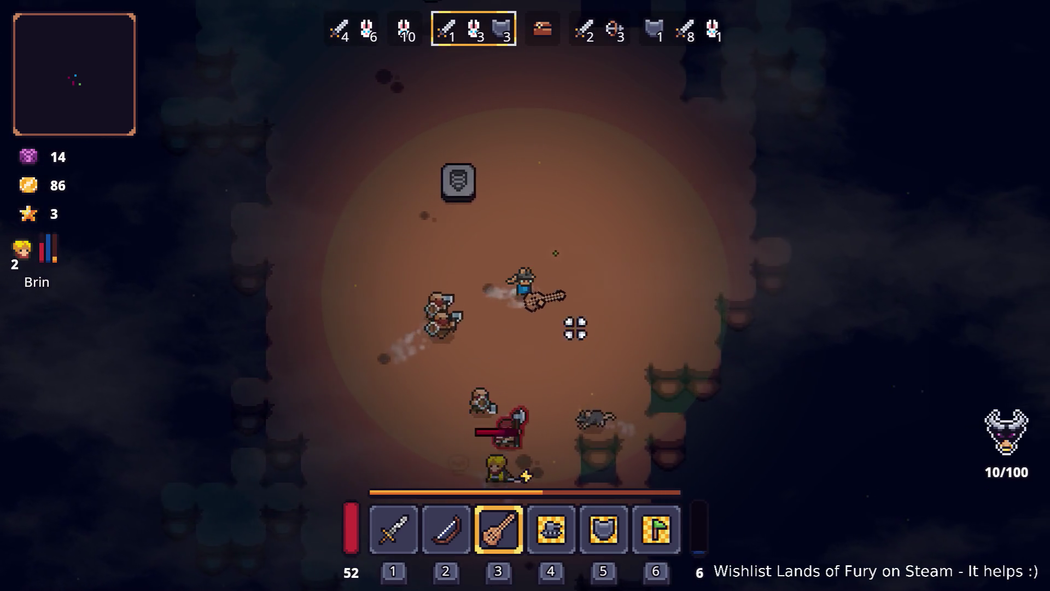